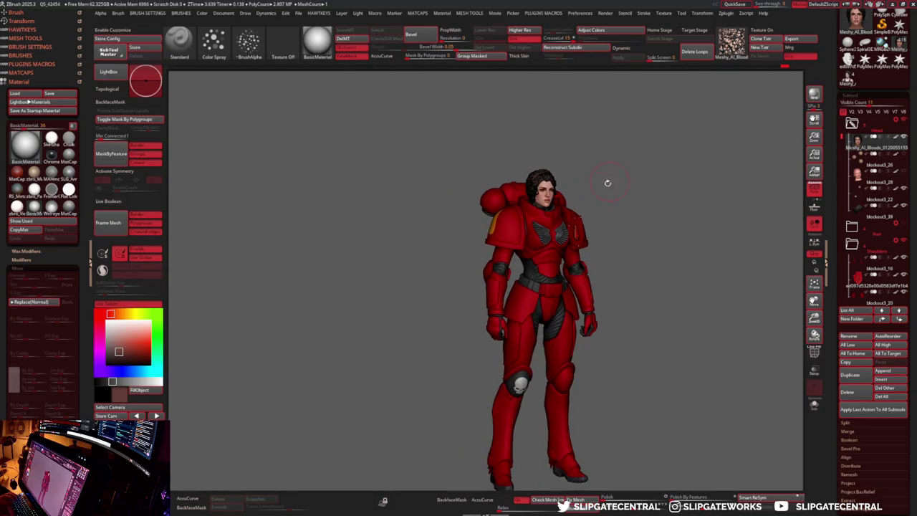
- Place the Transpose gizmo on the head and shrink the head slightly
{"action": "scroll", "coordinate": [530, 287], "scroll_direction": "up", "scroll_amount": 5}
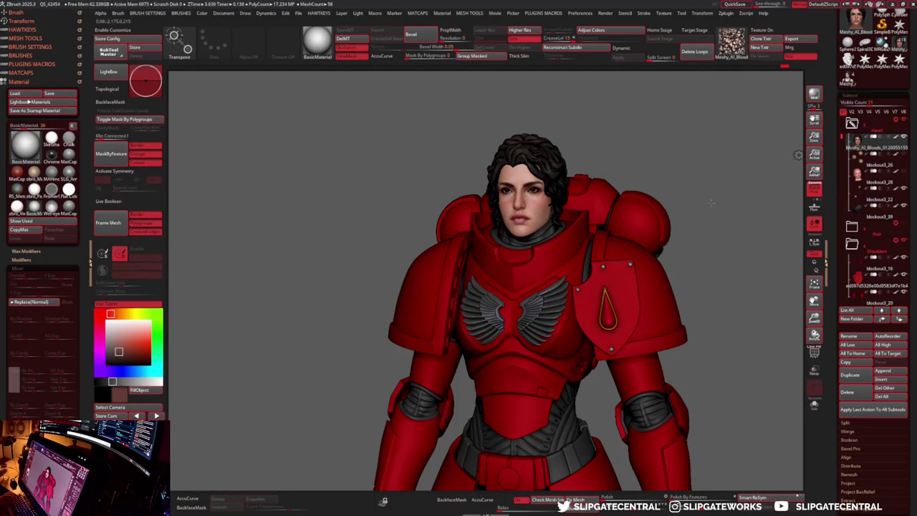
{"action": "scroll", "coordinate": [693, 200], "scroll_direction": "down", "scroll_amount": 5}
{"action": "key", "text": "w"}
{"action": "left_click", "coordinate": [679, 182]}
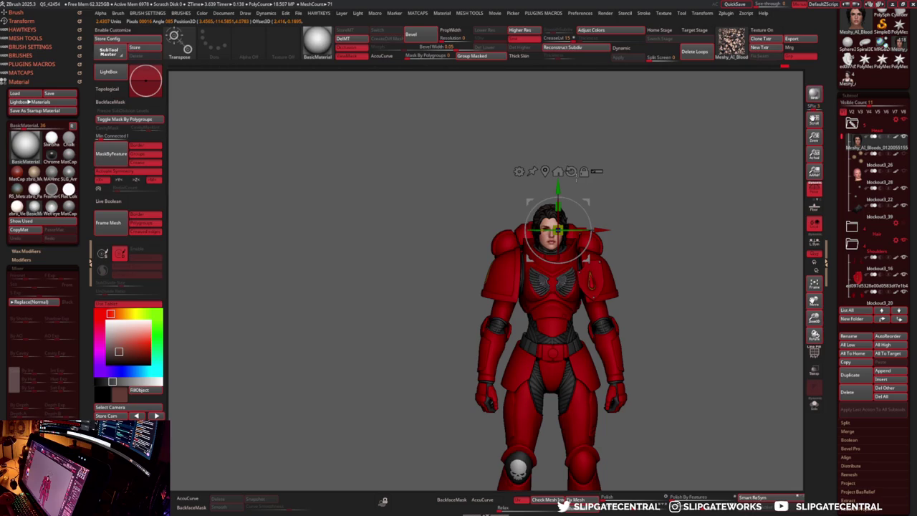
{"action": "mouse_move", "coordinate": [577, 185]}
{"action": "left_mouse_down"}
{"action": "mouse_move", "coordinate": [648, 215]}
{"action": "mouse_move", "coordinate": [616, 215]}
{"action": "left_mouse_up"}
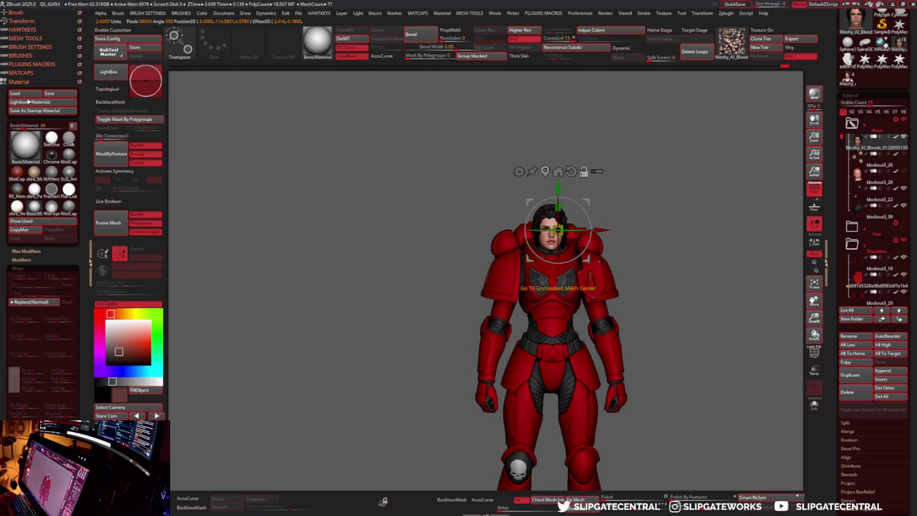
{"action": "scroll", "coordinate": [798, 188], "scroll_direction": "up", "scroll_amount": 3}
{"action": "mouse_move", "coordinate": [798, 189]}
{"action": "left_mouse_down"}
{"action": "mouse_move", "coordinate": [649, 201]}
{"action": "mouse_move", "coordinate": [605, 236]}
{"action": "mouse_move", "coordinate": [721, 200]}
{"action": "left_mouse_up"}
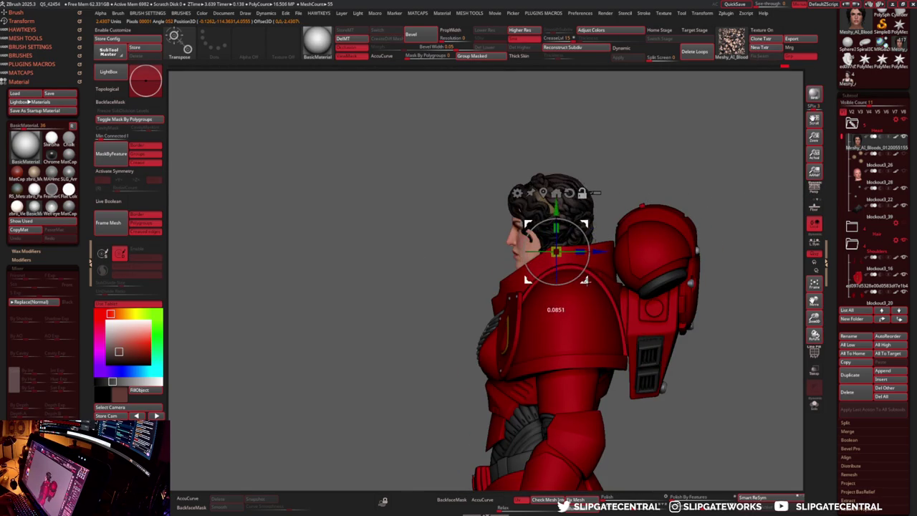
{"action": "scroll", "coordinate": [643, 188], "scroll_direction": "up", "scroll_amount": 2}
{"action": "scroll", "coordinate": [594, 223], "scroll_direction": "up", "scroll_amount": 2}
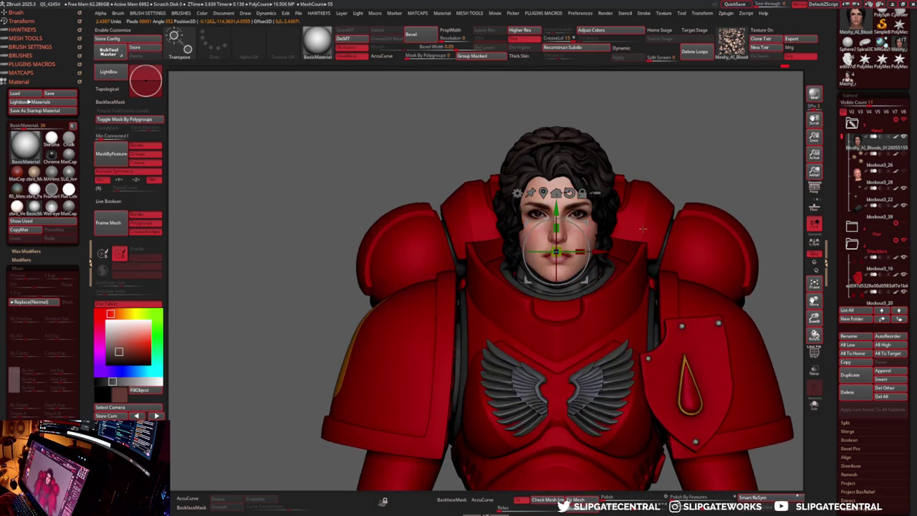
{"action": "left_click_drag", "start_coordinate": [556, 250], "coordinate": [558, 252]}
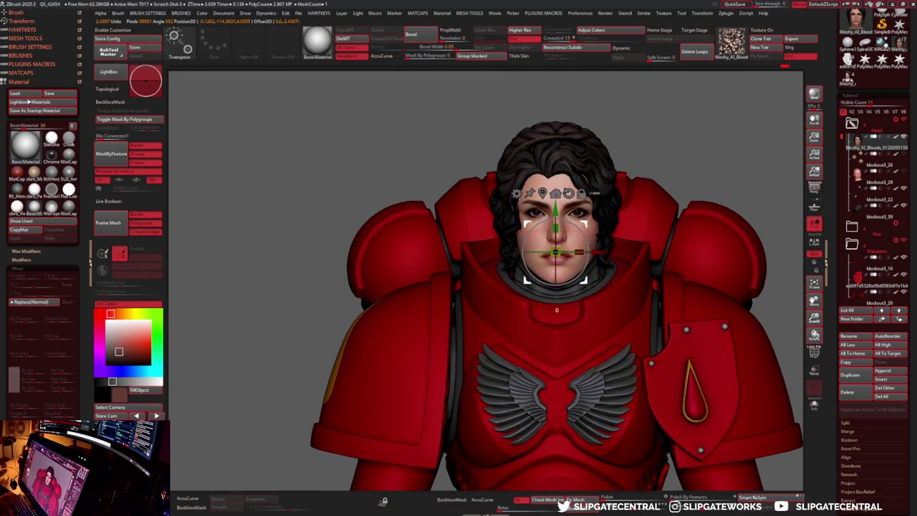
- Reposition the gizmo on the nose tip and shrink the head a little more
{"action": "scroll", "coordinate": [558, 252], "scroll_direction": "up", "scroll_amount": 4}
{"action": "left_click", "coordinate": [458, 348], "text": "alt"}
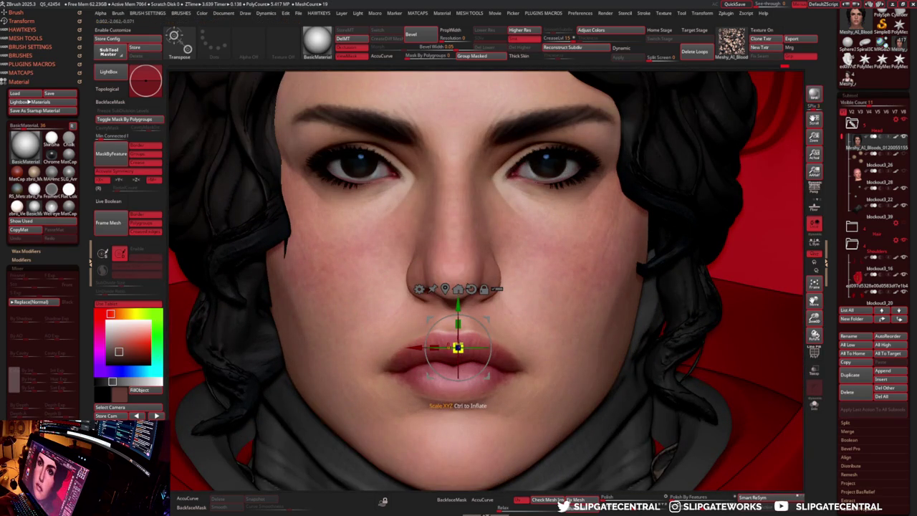
{"action": "left_click_drag", "start_coordinate": [458, 348], "coordinate": [501, 213], "text": "alt"}
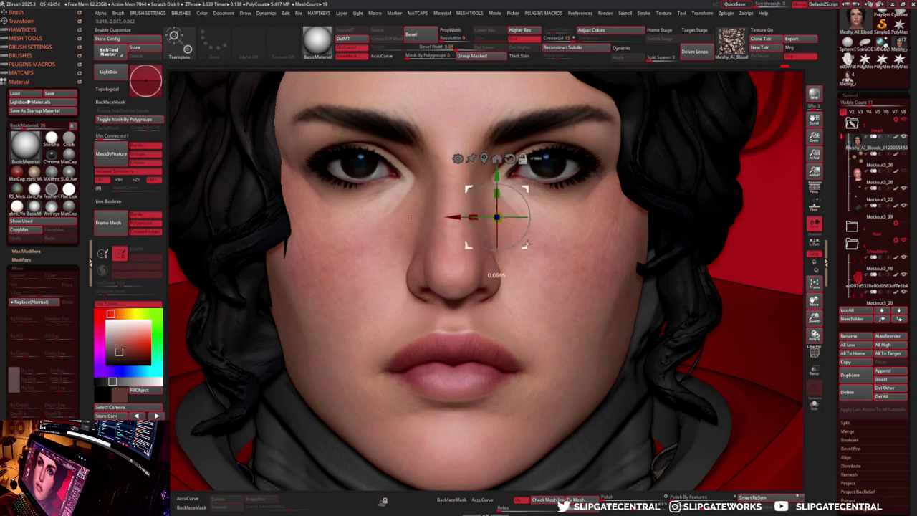
{"action": "left_click", "coordinate": [453, 273], "text": "alt"}
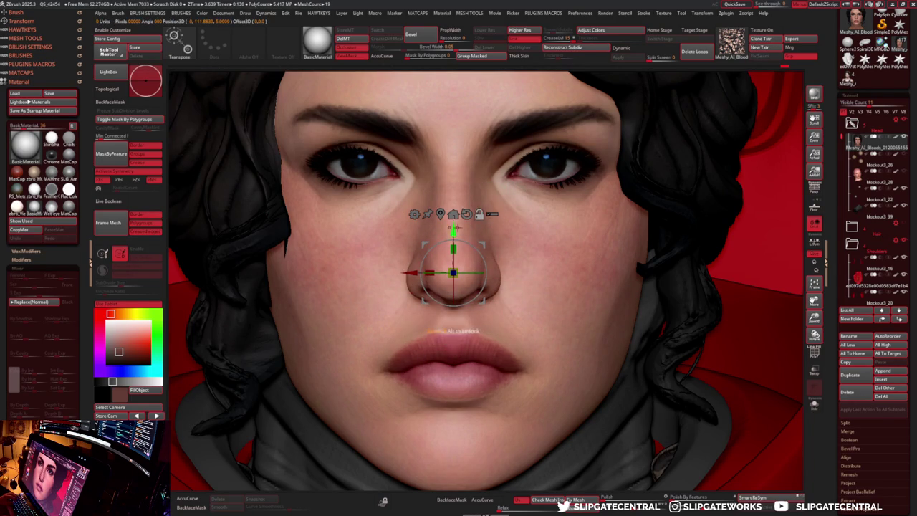
{"action": "left_click_drag", "start_coordinate": [452, 273], "coordinate": [453, 278], "text": "alt"}
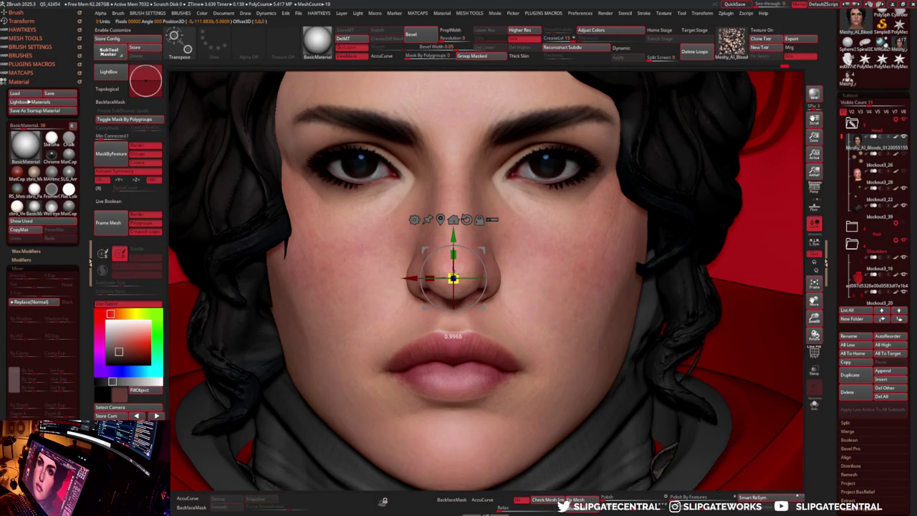
{"action": "left_click_drag", "start_coordinate": [452, 278], "coordinate": [449, 275]}
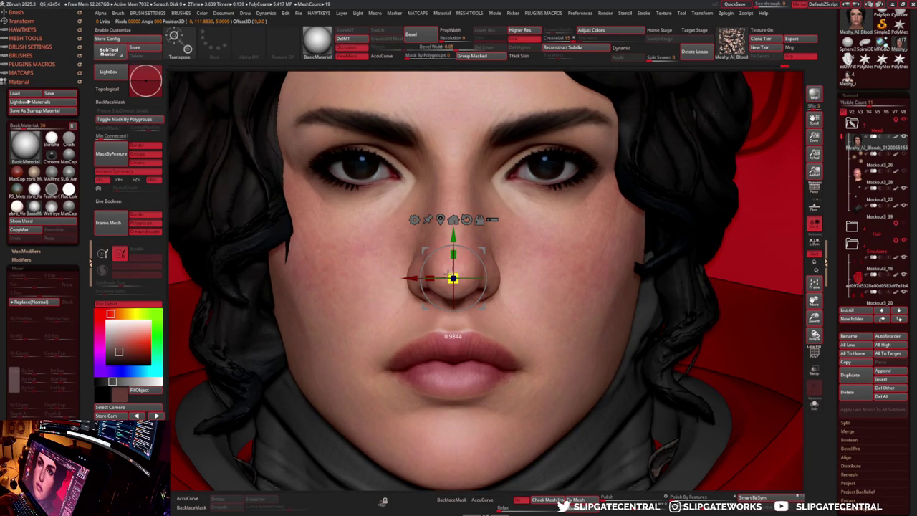
- Leave the gizmo and orbit the figure to check the smaller head
{"action": "key", "text": "q"}
{"action": "scroll", "coordinate": [452, 278], "scroll_direction": "down", "scroll_amount": 5}
{"action": "mouse_move", "coordinate": [543, 229]}
{"action": "left_mouse_down"}
{"action": "mouse_move", "coordinate": [577, 248]}
{"action": "mouse_move", "coordinate": [430, 174]}
{"action": "left_mouse_up"}
{"action": "scroll", "coordinate": [430, 175], "scroll_direction": "down", "scroll_amount": 5}
{"action": "mouse_move", "coordinate": [588, 209]}
{"action": "left_mouse_down"}
{"action": "mouse_move", "coordinate": [614, 245]}
{"action": "mouse_move", "coordinate": [596, 253]}
{"action": "mouse_move", "coordinate": [616, 237]}
{"action": "mouse_move", "coordinate": [430, 244]}
{"action": "mouse_move", "coordinate": [403, 207]}
{"action": "mouse_move", "coordinate": [379, 205]}
{"action": "left_mouse_up"}
{"action": "scroll", "coordinate": [615, 245], "scroll_direction": "down", "scroll_amount": 3}
{"action": "scroll", "coordinate": [417, 248], "scroll_direction": "up", "scroll_amount": 3}
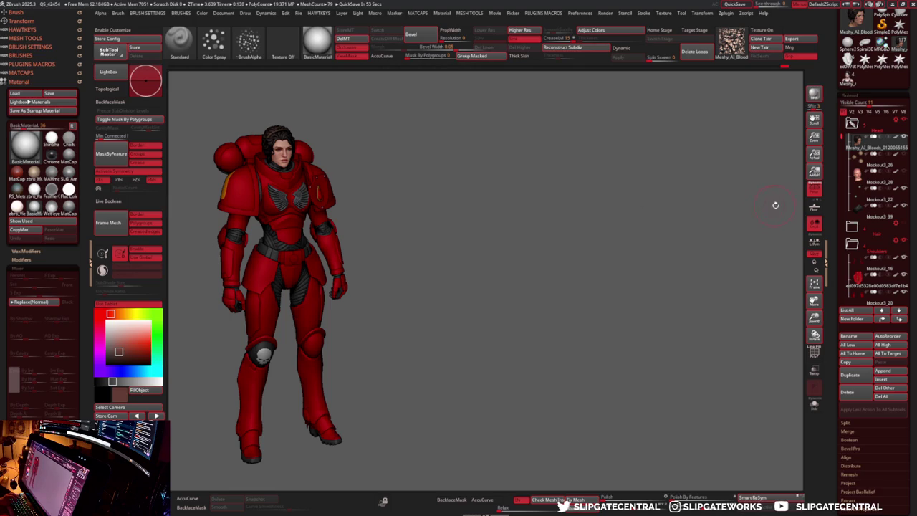
- Turn the figure to a front view and select the Untitled4 skull part in the SubTool list
{"action": "left_click_drag", "start_coordinate": [385, 112], "coordinate": [748, 149]}
{"action": "left_click_drag", "start_coordinate": [841, 131], "coordinate": [842, 234]}
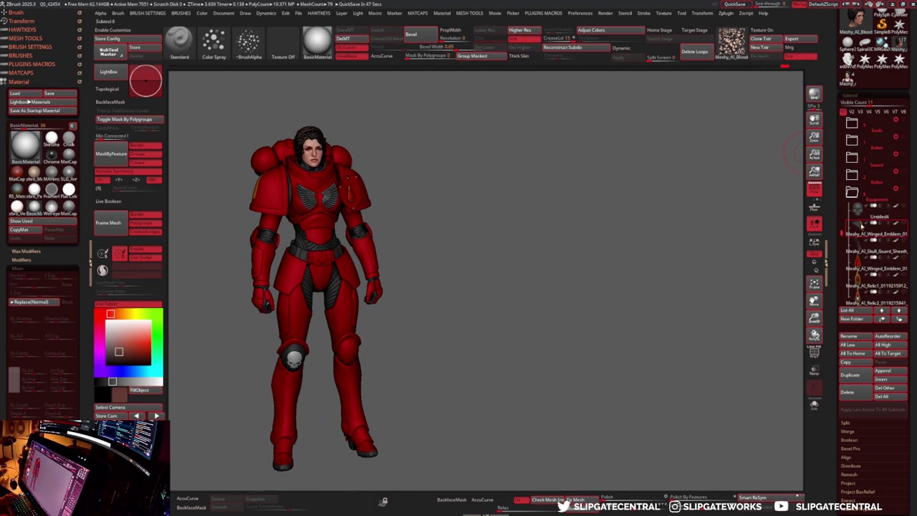
{"action": "left_click", "coordinate": [891, 217]}
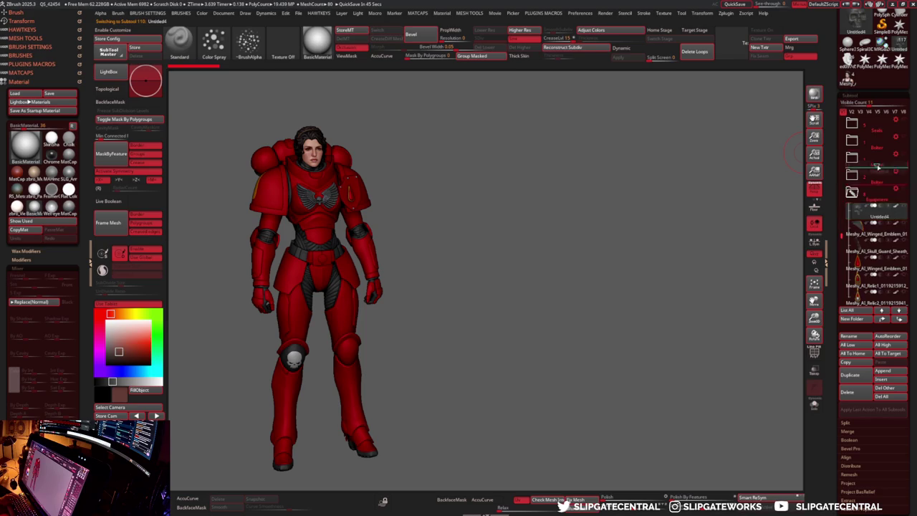
{"action": "left_click_drag", "start_coordinate": [884, 192], "coordinate": [888, 259]}
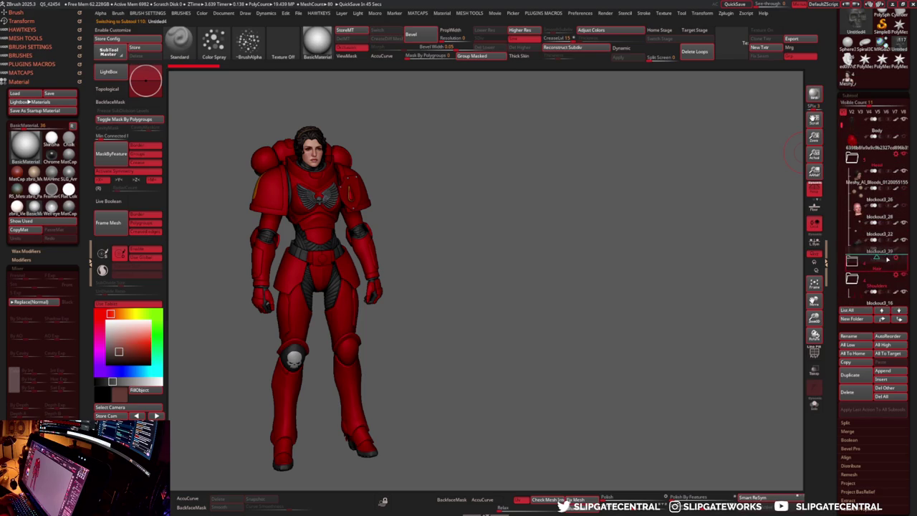
{"action": "scroll", "coordinate": [887, 258], "scroll_direction": "down", "scroll_amount": 1}
{"action": "scroll", "coordinate": [896, 283], "scroll_direction": "down", "scroll_amount": 2}
{"action": "scroll", "coordinate": [887, 258], "scroll_direction": "down", "scroll_amount": 3}
{"action": "scroll", "coordinate": [877, 270], "scroll_direction": "up", "scroll_amount": 3}
{"action": "scroll", "coordinate": [877, 270], "scroll_direction": "up", "scroll_amount": 2}
{"action": "scroll", "coordinate": [878, 280], "scroll_direction": "down", "scroll_amount": 2}
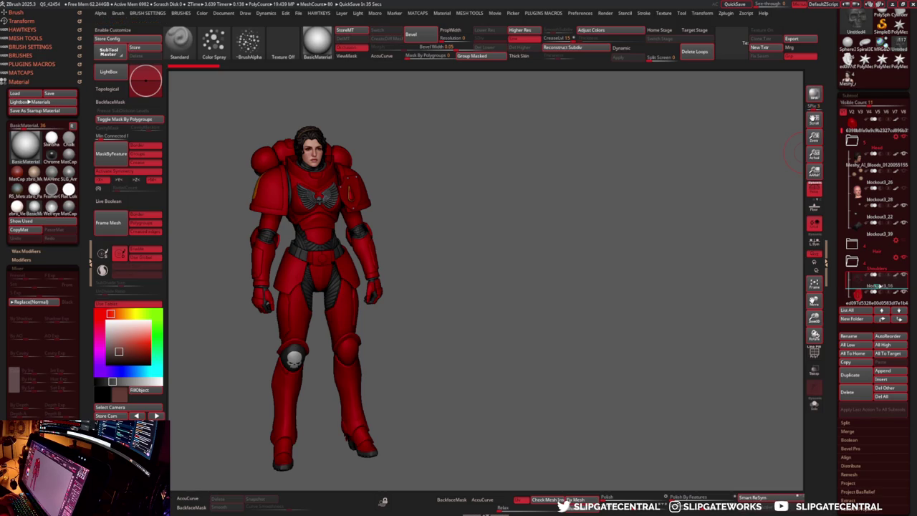
{"action": "scroll", "coordinate": [876, 286], "scroll_direction": "down", "scroll_amount": 3}
- Move the Legs folder higher, gather parts into the Armor folder and collapse it
{"action": "left_click_drag", "start_coordinate": [879, 285], "coordinate": [881, 247]}
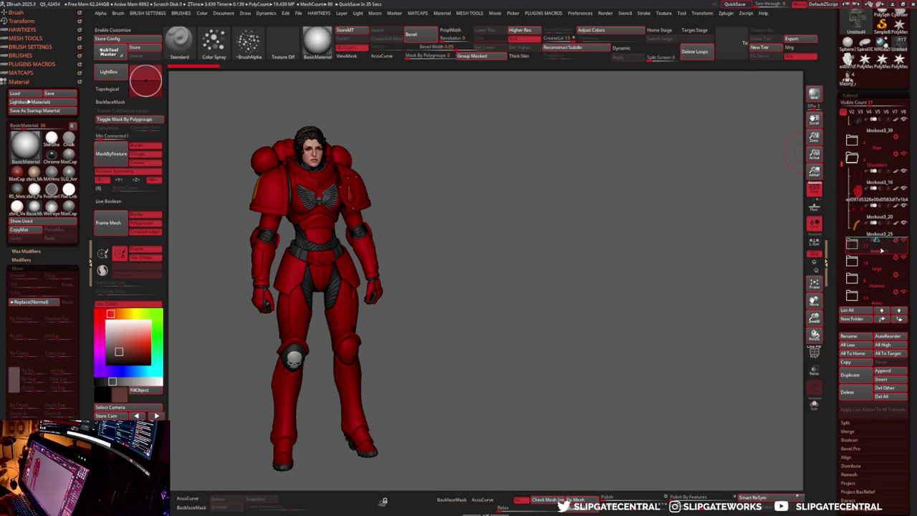
{"action": "left_click_drag", "start_coordinate": [885, 255], "coordinate": [877, 247]}
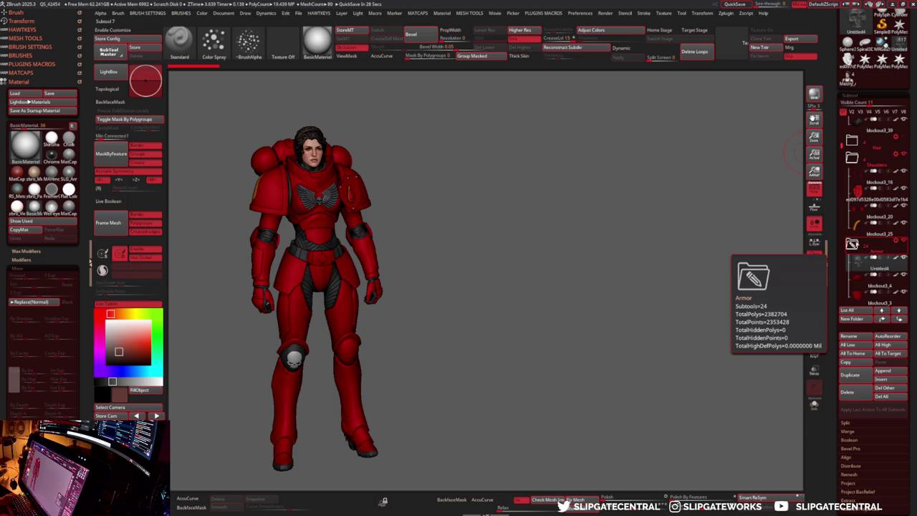
{"action": "left_click", "coordinate": [852, 243]}
{"action": "left_click_drag", "start_coordinate": [557, 237], "coordinate": [414, 215]}
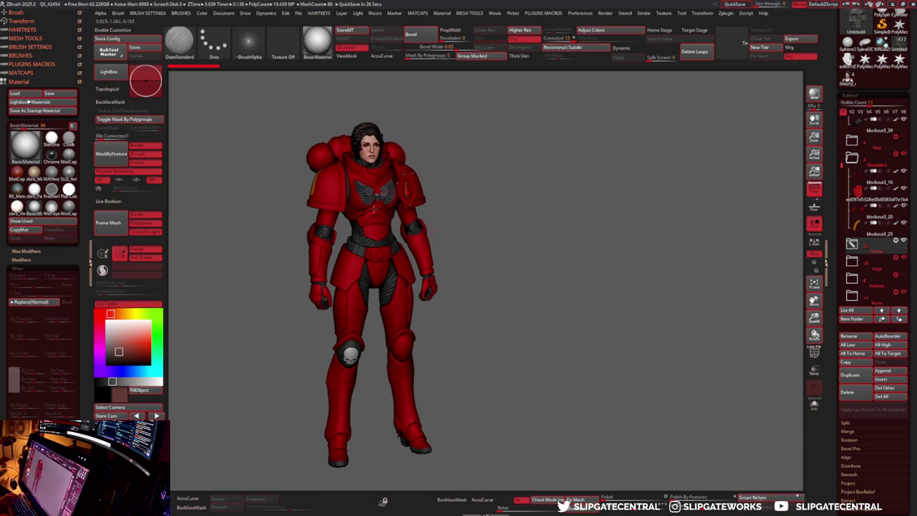
- Preview the model in flat colour and switch it back to the basic material
{"action": "key", "text": "f"}
{"action": "key", "text": "m"}
{"action": "left_click", "coordinate": [581, 291]}
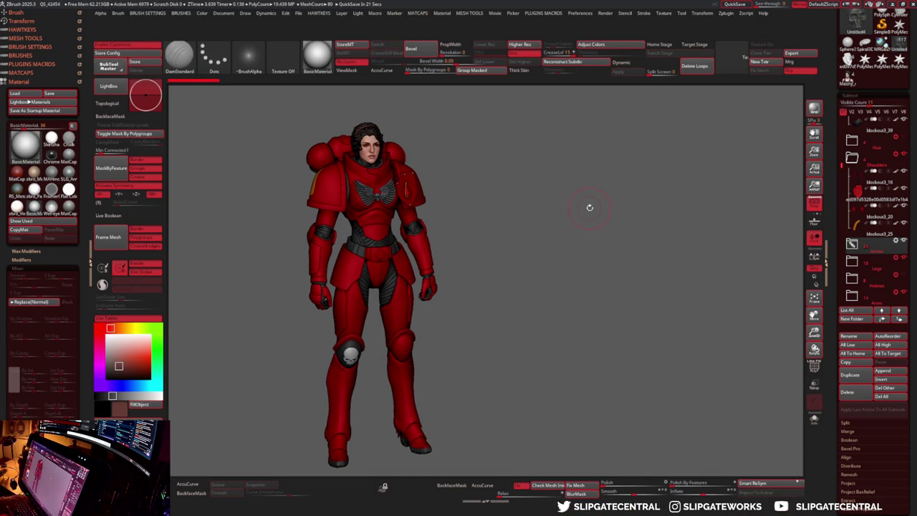
- Merge all visible subtools with SubTool Master's Do Visible, then build a TPoseMesh
{"action": "key", "text": "p"}
{"action": "left_click", "coordinate": [597, 235]}
{"action": "key", "text": "Escape"}
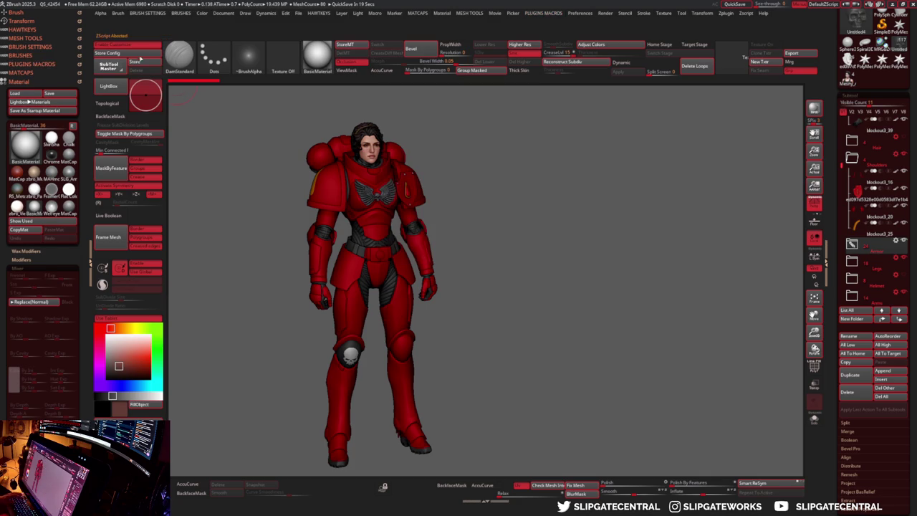
{"action": "key", "text": "p"}
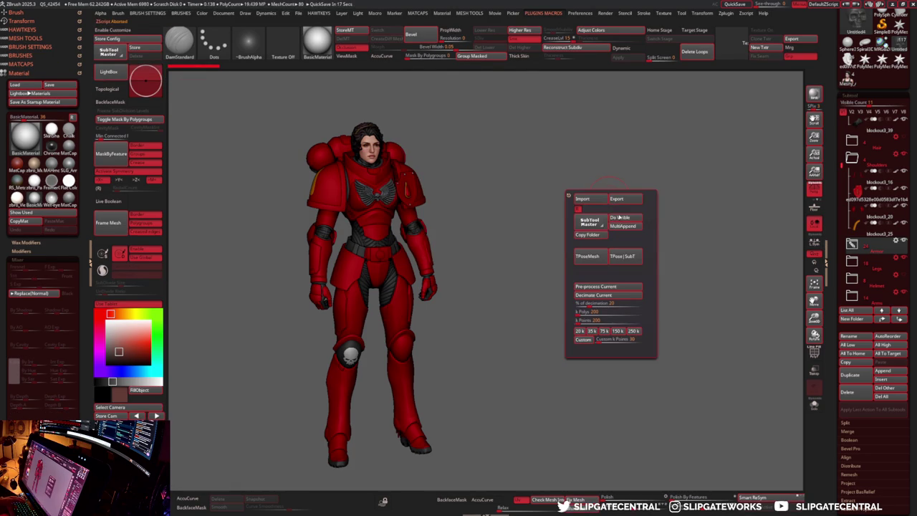
{"action": "left_click", "coordinate": [619, 219]}
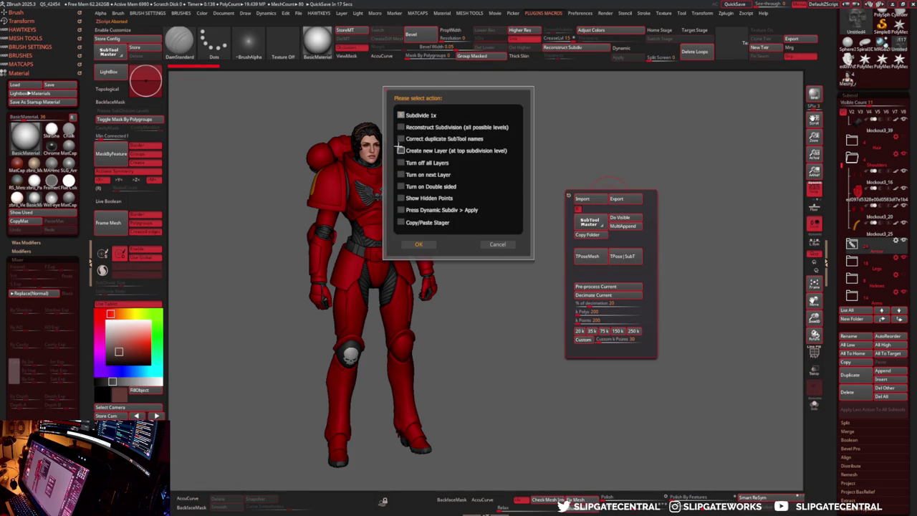
{"action": "left_click", "coordinate": [417, 244]}
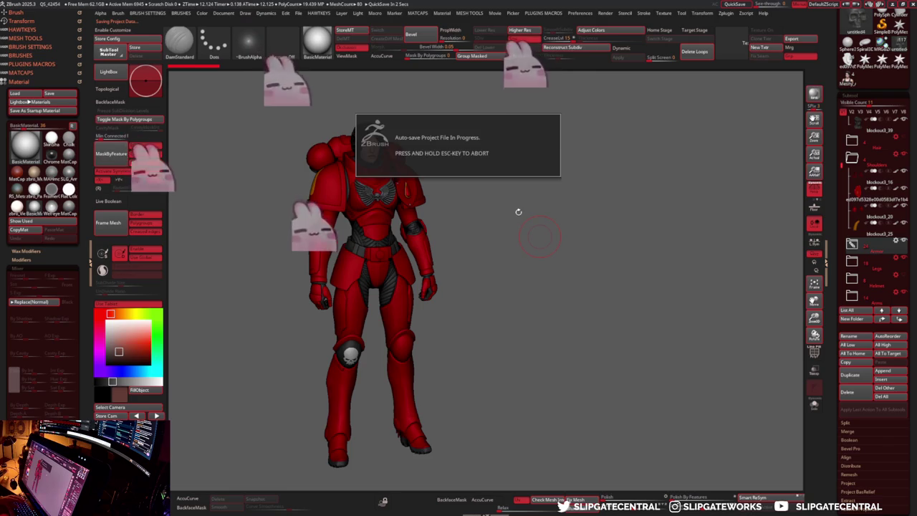
{"action": "key", "text": "space"}
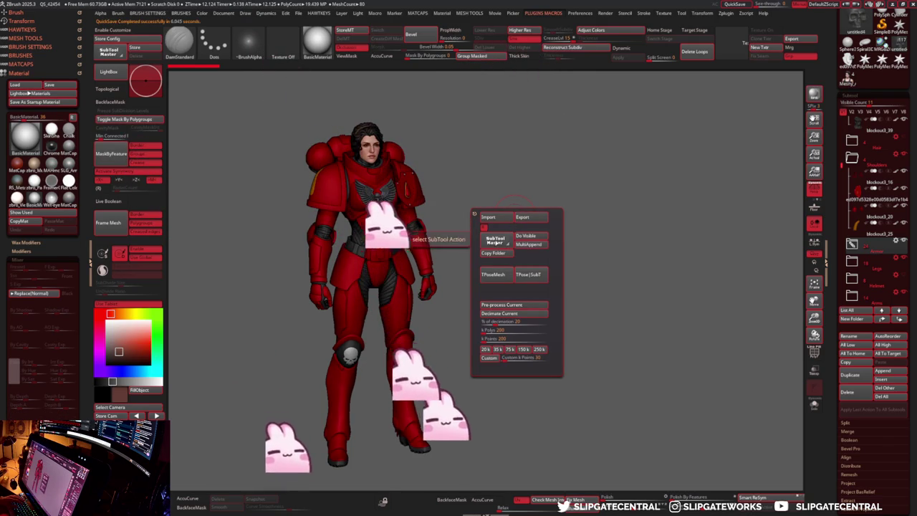
{"action": "left_click", "coordinate": [502, 274]}
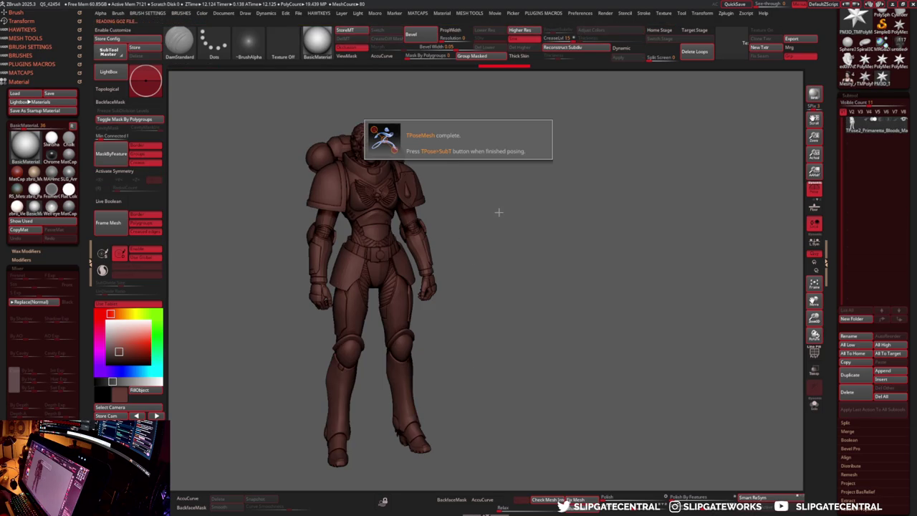
- Frame the upper body and lasso-mask around the right hand and arm armour
{"action": "left_click_drag", "start_coordinate": [407, 189], "coordinate": [566, 244], "text": "alt"}
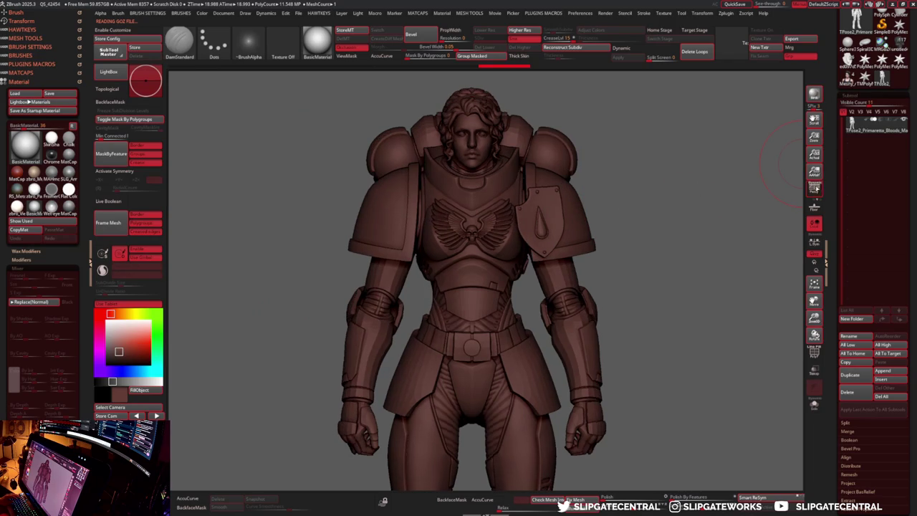
{"action": "left_click_drag", "start_coordinate": [628, 209], "coordinate": [581, 261], "text": "alt"}
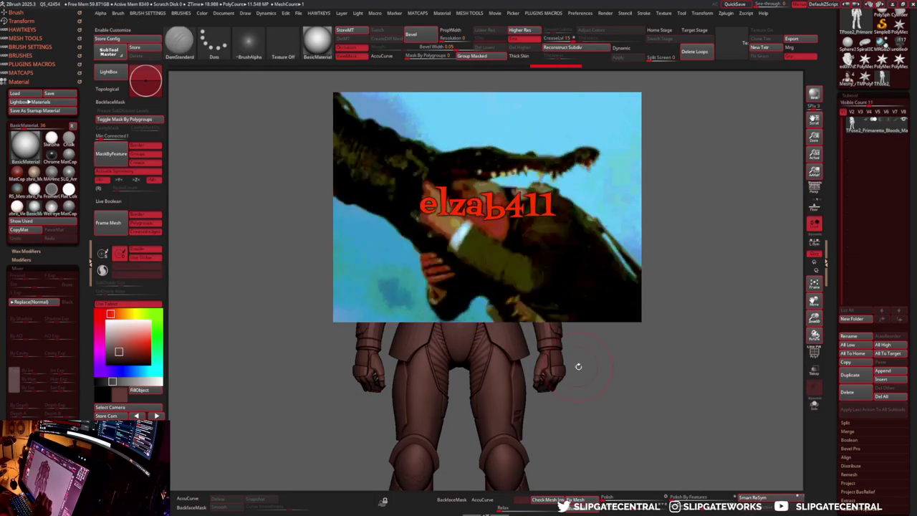
{"action": "key", "text": "b"}
{"action": "key", "text": "m"}
{"action": "key", "text": "l"}
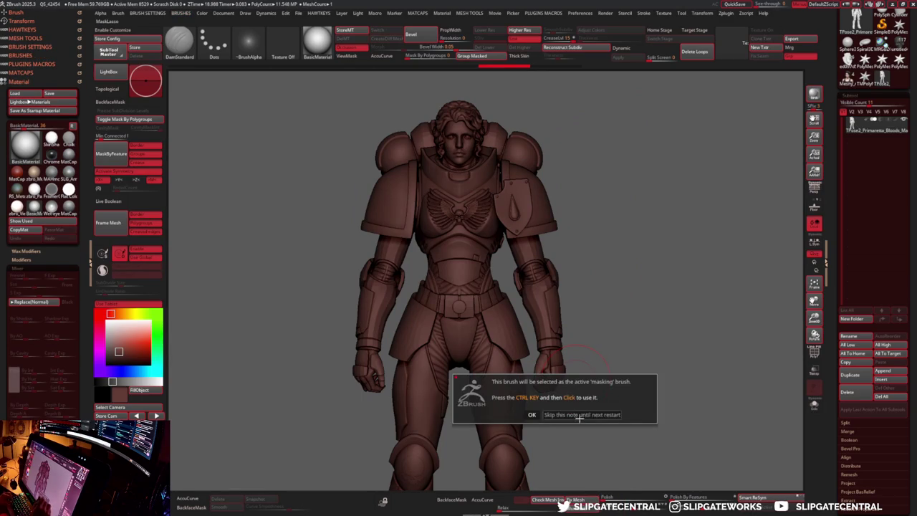
{"action": "left_click", "coordinate": [581, 415]}
{"action": "left_click_drag", "start_coordinate": [640, 390], "coordinate": [530, 356], "text": "ctrl"}
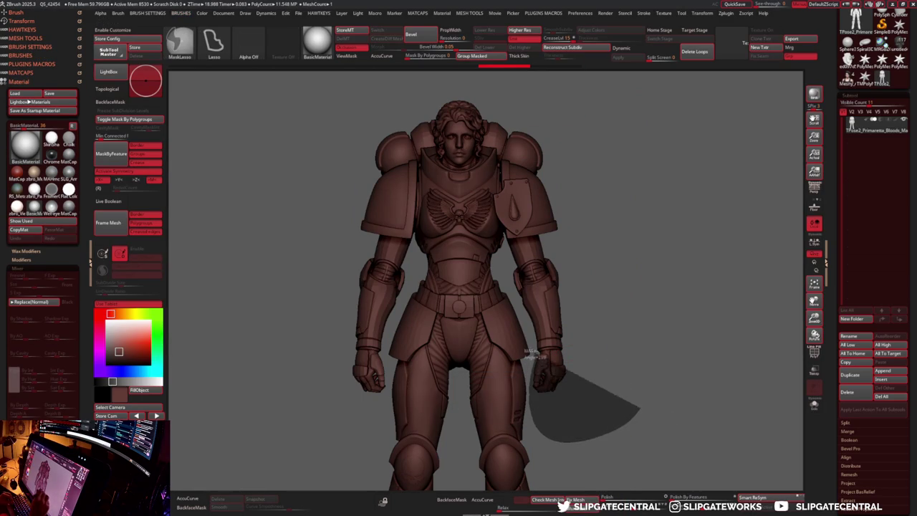
{"action": "left_click_drag", "start_coordinate": [530, 356], "coordinate": [573, 244], "text": "ctrl"}
- Check polygroups, zoom on the torso and isolate the two L-shaped shoulder trim pieces
{"action": "key", "text": "shift+f"}
{"action": "key", "text": "shift+f"}
{"action": "key", "text": "b"}
{"action": "key", "text": "d"}
{"action": "key", "text": "s"}
{"action": "right_click_drag", "start_coordinate": [544, 337], "coordinate": [541, 307], "text": "ctrl"}
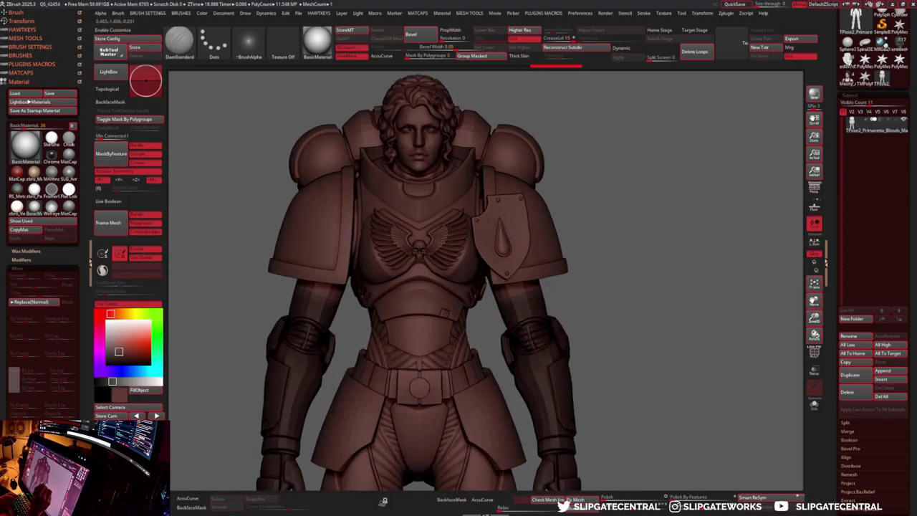
{"action": "left_click", "coordinate": [562, 266], "text": "ctrl+shift"}
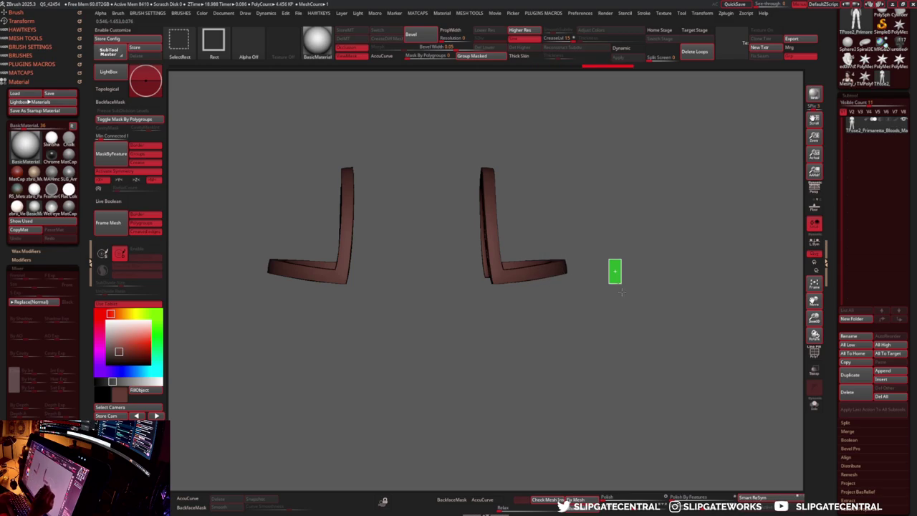
- Restore the full figure and hide the teardrop shield plates on the right shoulder
{"action": "key", "text": "ctrl+z"}
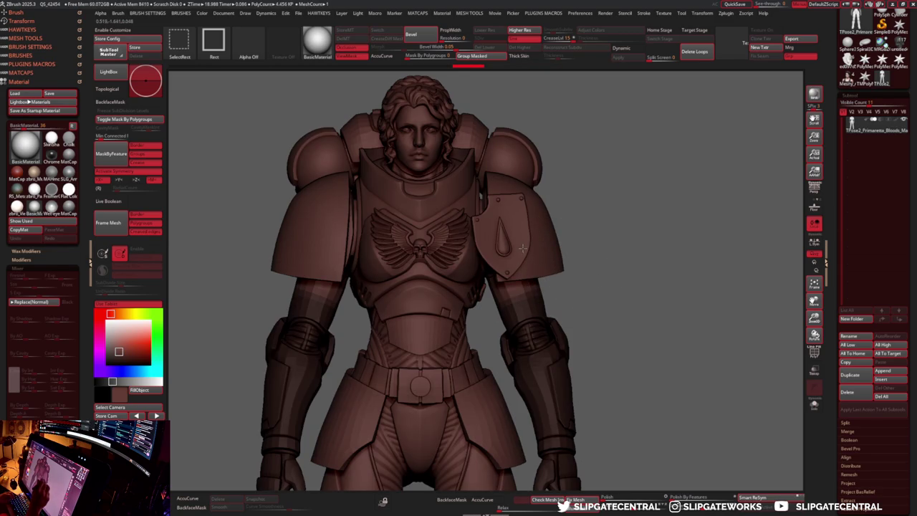
{"action": "key", "text": "ctrl+z"}
{"action": "left_click", "coordinate": [521, 245], "text": "ctrl+alt+shift"}
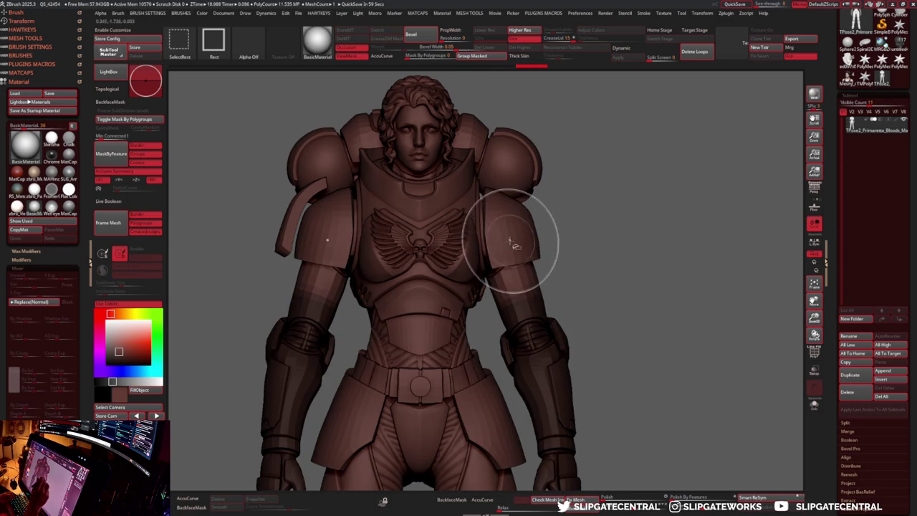
{"action": "left_click_drag", "start_coordinate": [513, 221], "coordinate": [518, 177], "text": "ctrl+alt+shift"}
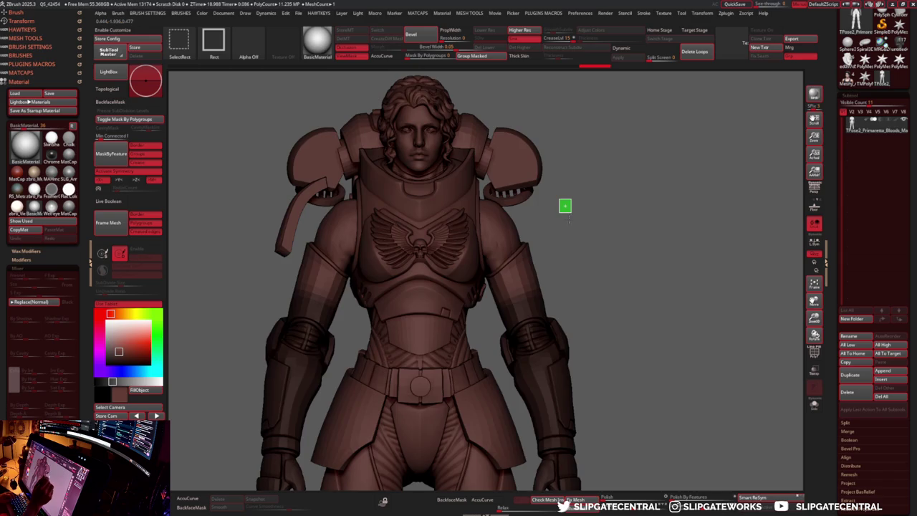
{"action": "left_click", "coordinate": [569, 218], "text": "ctrl+shift"}
{"action": "left_click", "coordinate": [573, 220], "text": "ctrl+shift"}
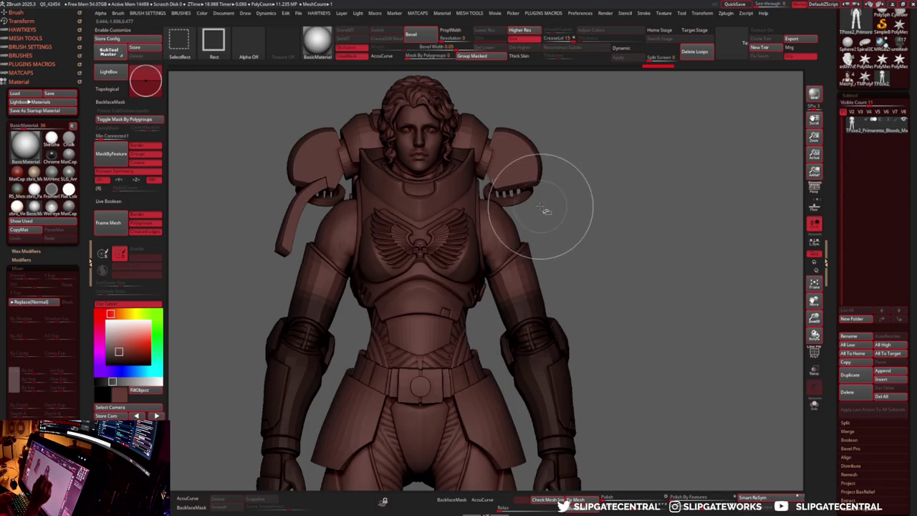
- Hide the shoulder vent plates and their rounded frames, checking the shoulder pieces in isolation
{"action": "left_click_drag", "start_coordinate": [530, 195], "coordinate": [530, 192], "text": "ctrl+alt+shift"}
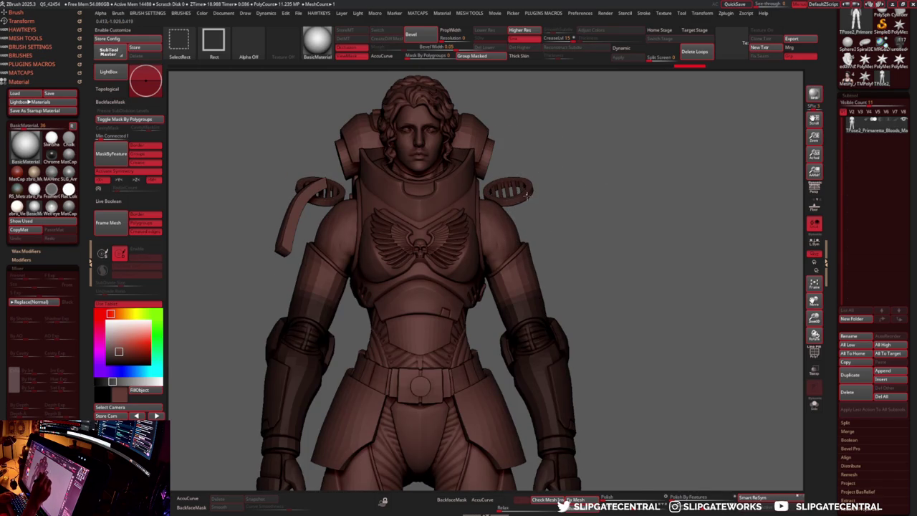
{"action": "left_click", "coordinate": [527, 193], "text": "ctrl+alt+shift"}
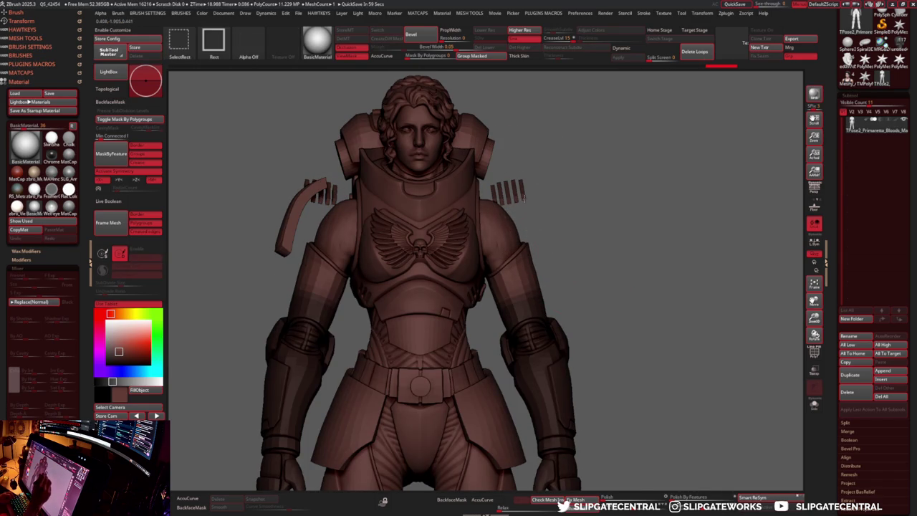
{"action": "left_click", "coordinate": [510, 191], "text": "ctrl+alt+shift"}
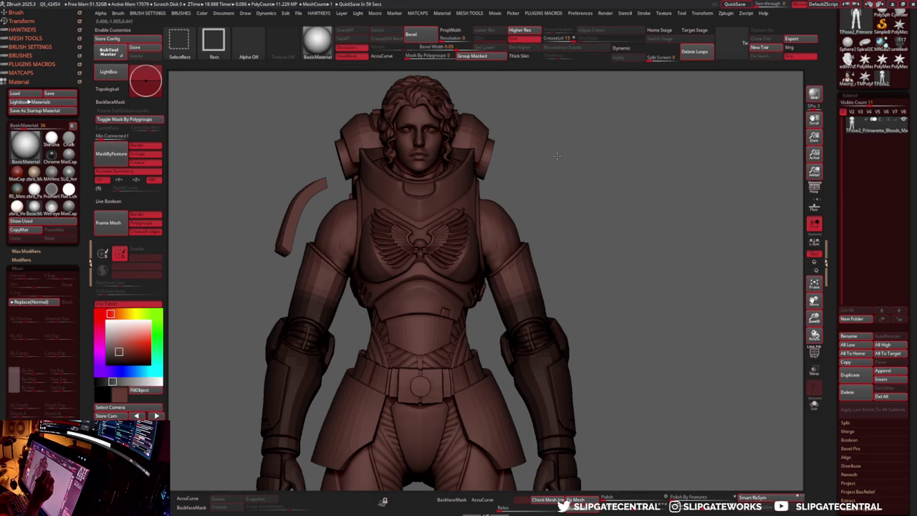
{"action": "left_click", "coordinate": [558, 156], "text": "ctrl+shift"}
{"action": "mouse_move", "coordinate": [563, 158]}
{"action": "left_mouse_down"}
{"action": "mouse_move", "coordinate": [592, 162]}
{"action": "mouse_move", "coordinate": [571, 186]}
{"action": "mouse_move", "coordinate": [548, 138]}
{"action": "left_mouse_up"}
{"action": "left_click", "coordinate": [609, 180], "text": "ctrl+shift"}
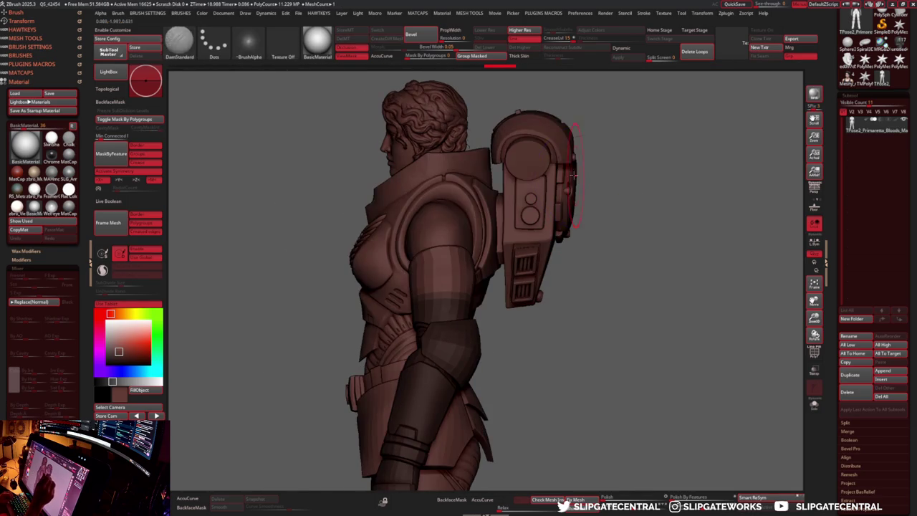
{"action": "left_click", "coordinate": [536, 113], "text": "ctrl+shift"}
{"action": "left_click", "coordinate": [559, 140], "text": "ctrl+shift"}
{"action": "left_click", "coordinate": [576, 138], "text": "ctrl+shift"}
{"action": "left_click", "coordinate": [576, 138], "text": "ctrl+alt+shift"}
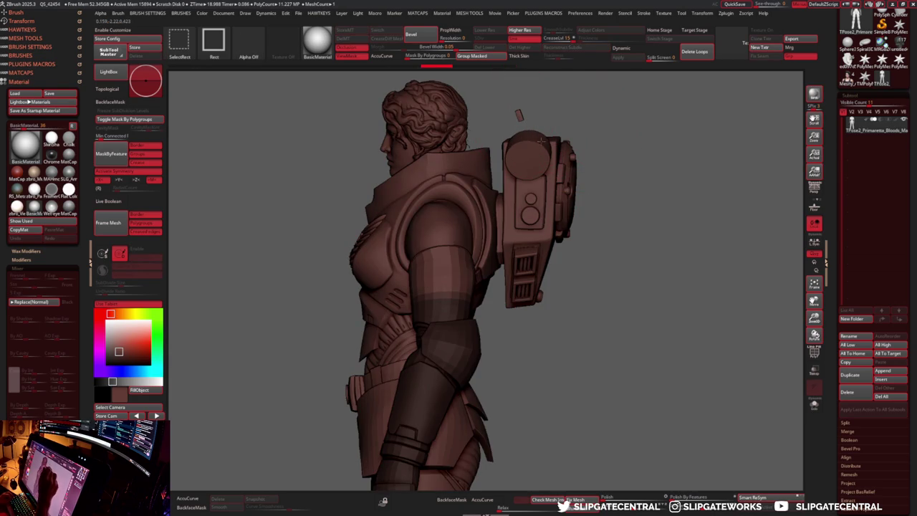
- Hide the backpack's round cap, box panel, cylinder and small leftover pieces
{"action": "left_click", "coordinate": [547, 154], "text": "ctrl+alt+shift"}
{"action": "left_click", "coordinate": [559, 153], "text": "ctrl+alt+shift"}
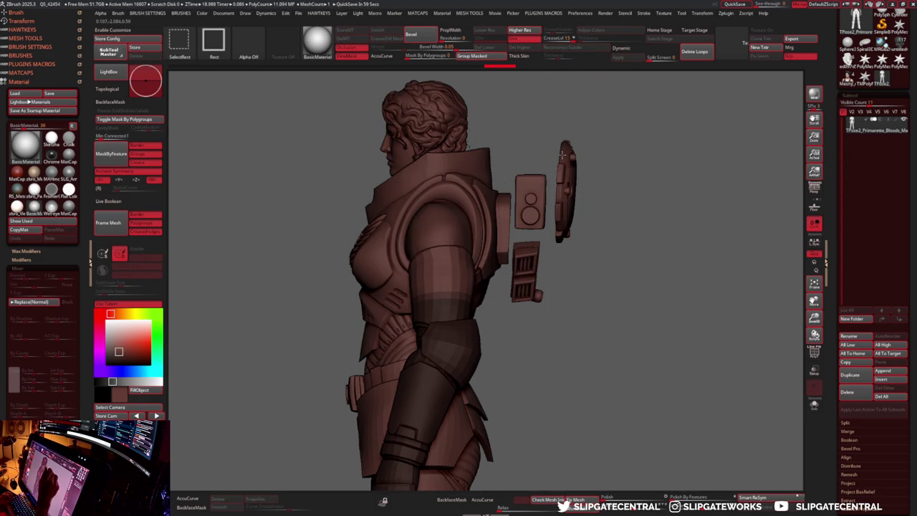
{"action": "left_click", "coordinate": [563, 153], "text": "ctrl+alt+shift"}
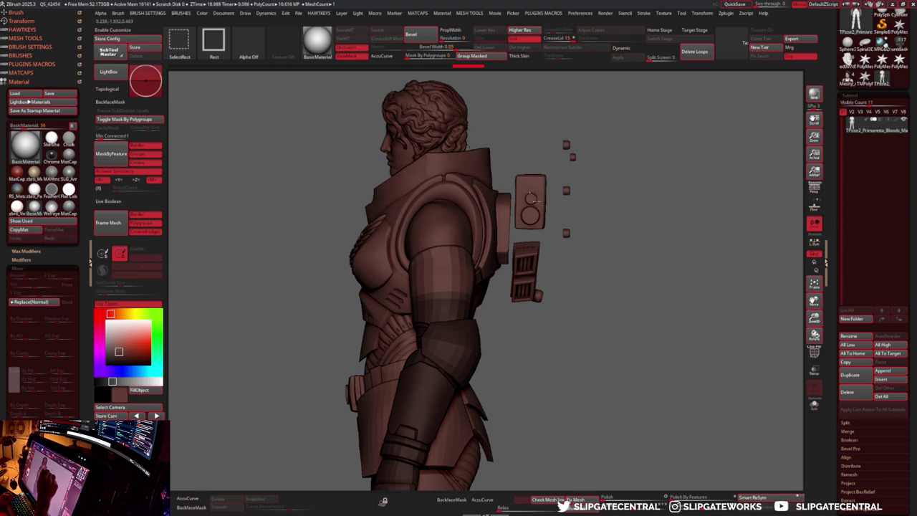
{"action": "left_click", "coordinate": [534, 207], "text": "ctrl+alt+shift"}
{"action": "left_click", "coordinate": [533, 258], "text": "ctrl+alt+shift"}
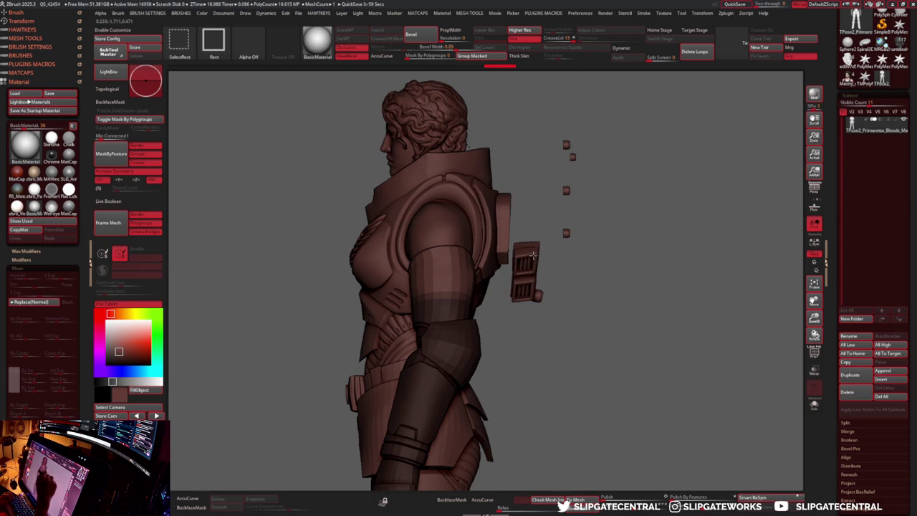
{"action": "left_click_drag", "start_coordinate": [613, 112], "coordinate": [547, 276], "text": "ctrl+alt+shift"}
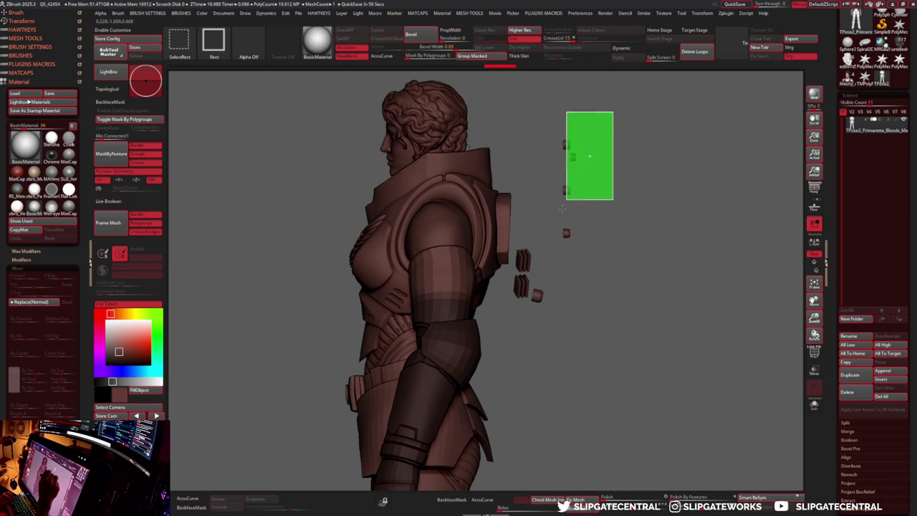
{"action": "left_click_drag", "start_coordinate": [579, 215], "coordinate": [512, 317], "text": "ctrl+alt+shift"}
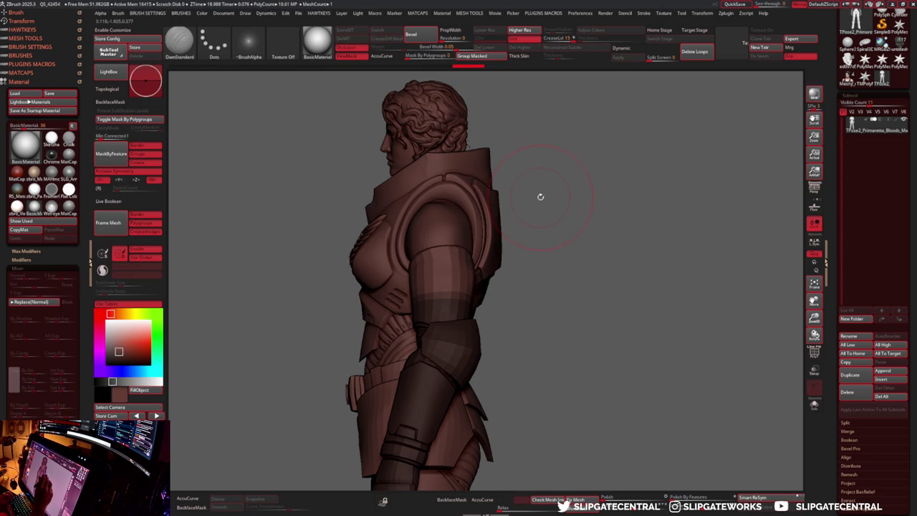
- Turn to the front, mask the right arm and shoulder pad, and unhide all parts
{"action": "mouse_move", "coordinate": [548, 194]}
{"action": "left_mouse_down"}
{"action": "mouse_move", "coordinate": [604, 205]}
{"action": "mouse_move", "coordinate": [597, 236]}
{"action": "left_mouse_up"}
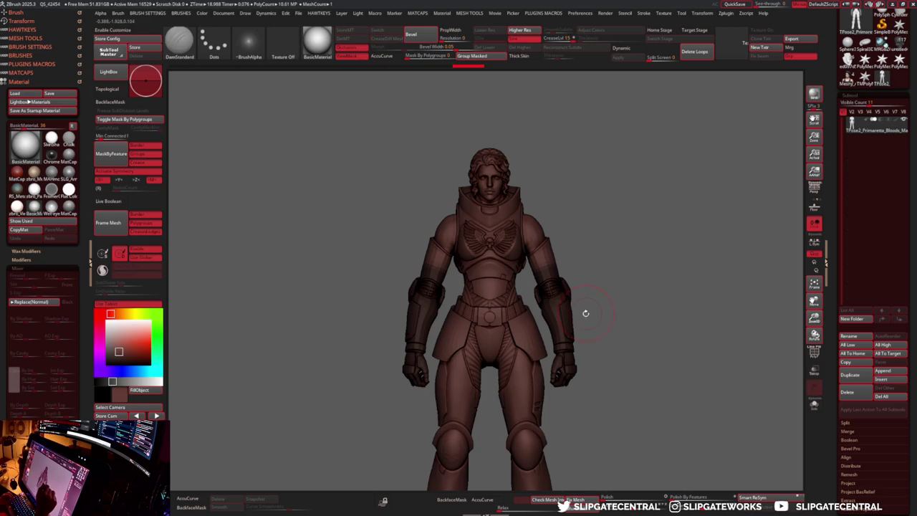
{"action": "left_click_drag", "start_coordinate": [594, 375], "coordinate": [555, 341], "text": "ctrl"}
{"action": "mouse_move", "coordinate": [602, 269]}
{"action": "left_mouse_down", "text": "ctrl"}
{"action": "mouse_move", "coordinate": [527, 258]}
{"action": "mouse_move", "coordinate": [634, 291]}
{"action": "mouse_move", "coordinate": [620, 266]}
{"action": "mouse_move", "coordinate": [634, 271]}
{"action": "mouse_move", "coordinate": [553, 174]}
{"action": "mouse_move", "coordinate": [570, 247]}
{"action": "mouse_move", "coordinate": [616, 280]}
{"action": "mouse_move", "coordinate": [613, 267]}
{"action": "left_mouse_up", "text": "ctrl"}
{"action": "left_click_drag", "start_coordinate": [580, 241], "coordinate": [577, 208]}
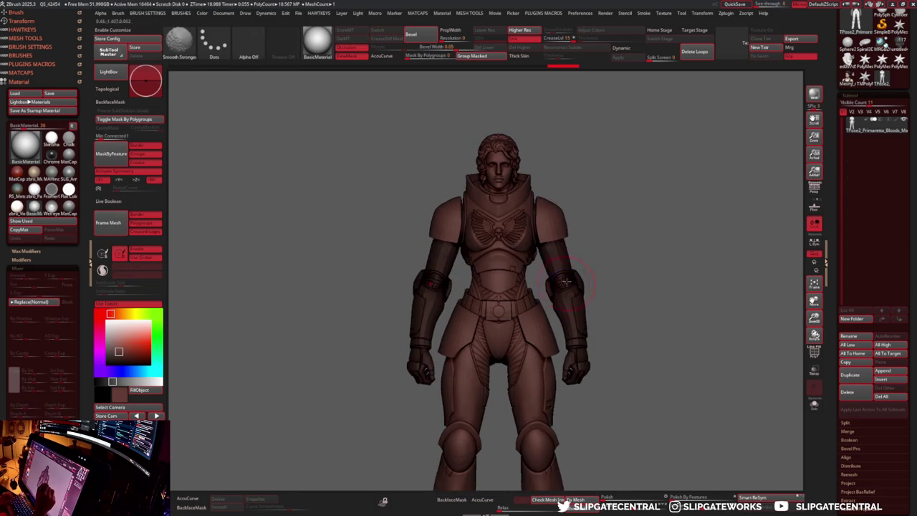
{"action": "left_click_drag", "start_coordinate": [573, 176], "coordinate": [570, 179], "text": "ctrl"}
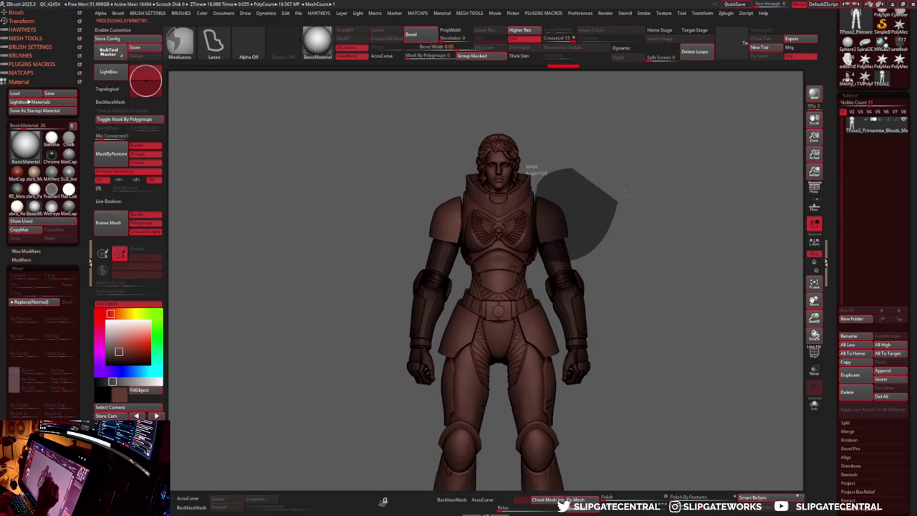
{"action": "left_click_drag", "start_coordinate": [662, 271], "coordinate": [478, 100], "text": "alt"}
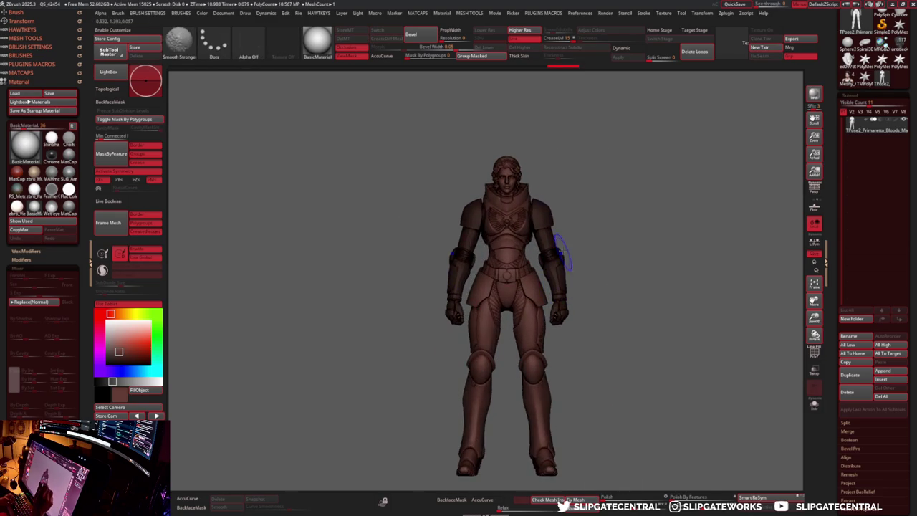
{"action": "left_click_drag", "start_coordinate": [548, 165], "coordinate": [522, 275], "text": "alt"}
- Switch to the Move brush and QuickSave the project
{"action": "key", "text": "b"}
{"action": "key", "text": "m"}
{"action": "key", "text": "v"}
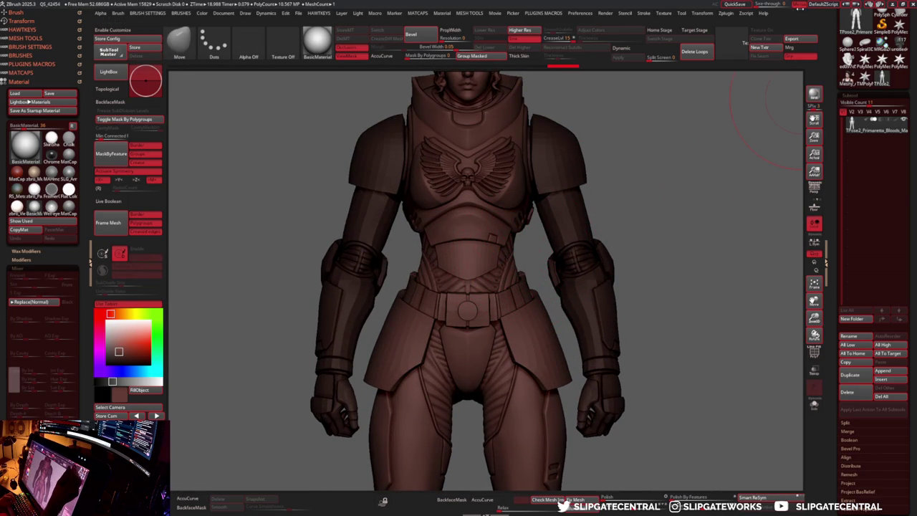
{"action": "left_click", "coordinate": [738, 6]}
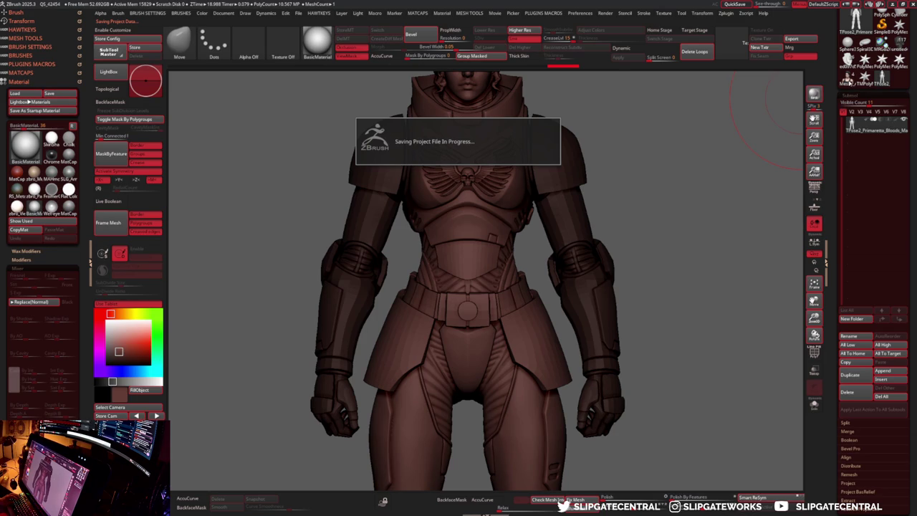
- Delete all subtools of the separate head model
{"action": "left_click", "coordinate": [853, 77]}
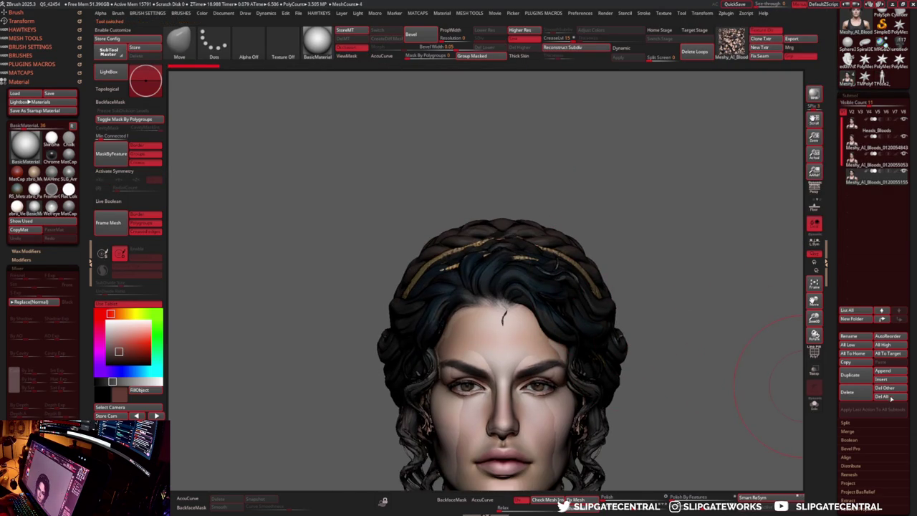
{"action": "left_click", "coordinate": [889, 397]}
{"action": "left_click", "coordinate": [853, 409]}
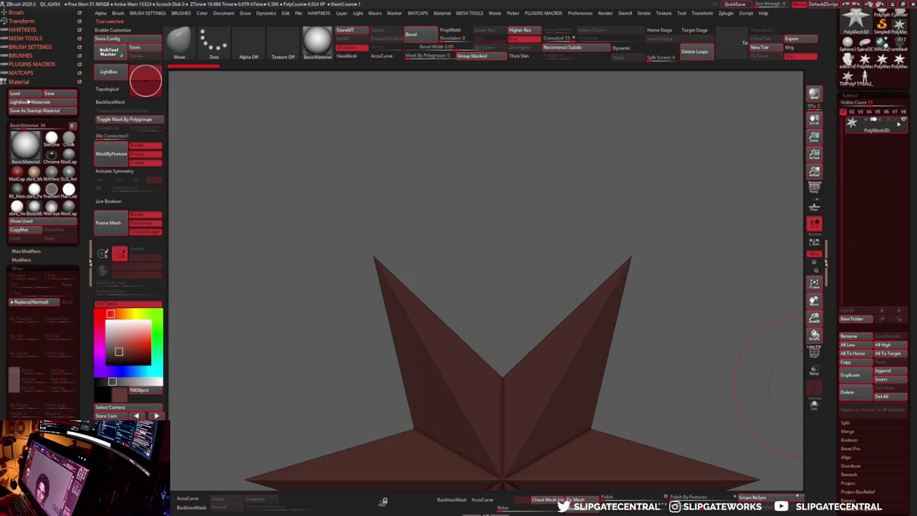
- Save the red painted armour model with Ctrl+S and switch back to the brown armoured figure
{"action": "left_click", "coordinate": [895, 39]}
{"action": "left_click_drag", "start_coordinate": [690, 154], "coordinate": [735, 191], "text": "alt"}
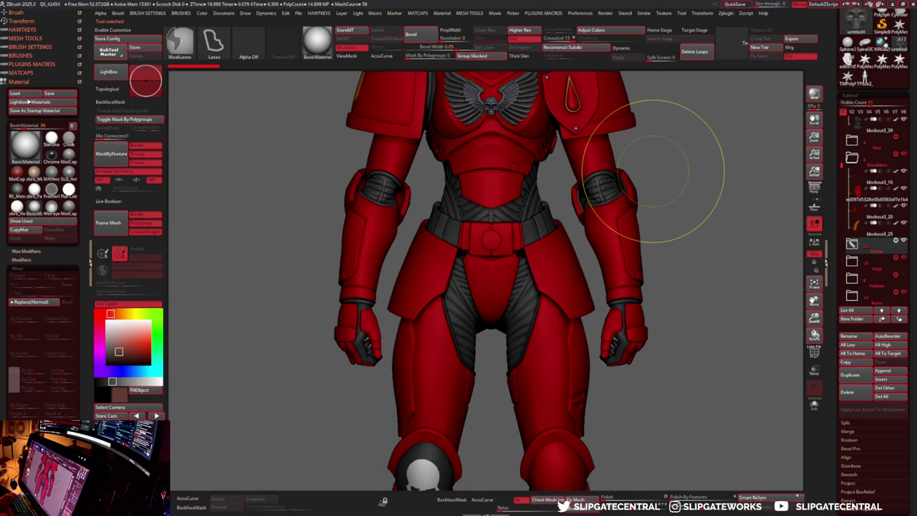
{"action": "key", "text": "ctrl+s"}
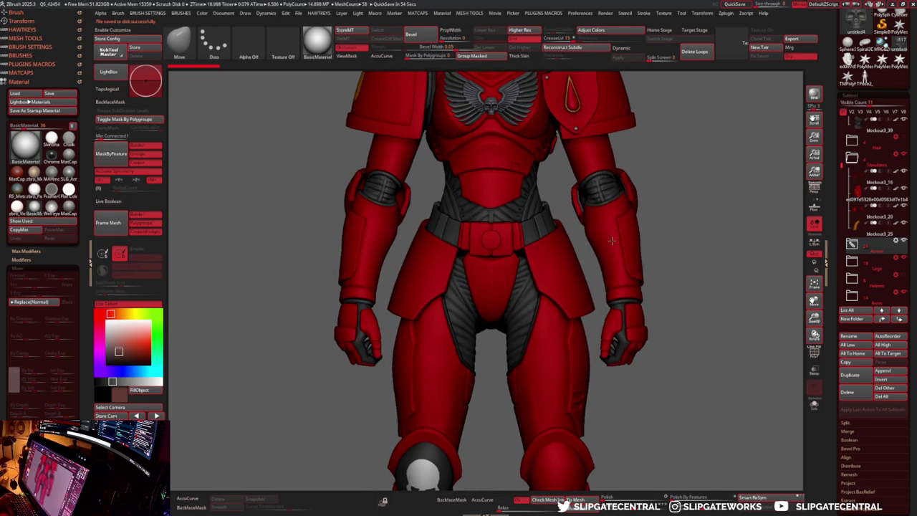
{"action": "key", "text": "shift"}
{"action": "left_click_drag", "start_coordinate": [668, 203], "coordinate": [656, 185], "text": "alt"}
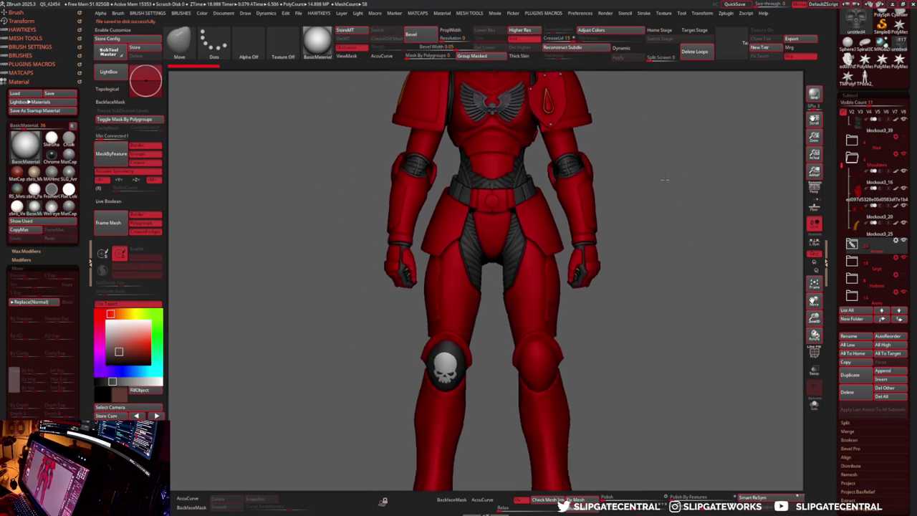
{"action": "left_click", "coordinate": [856, 22]}
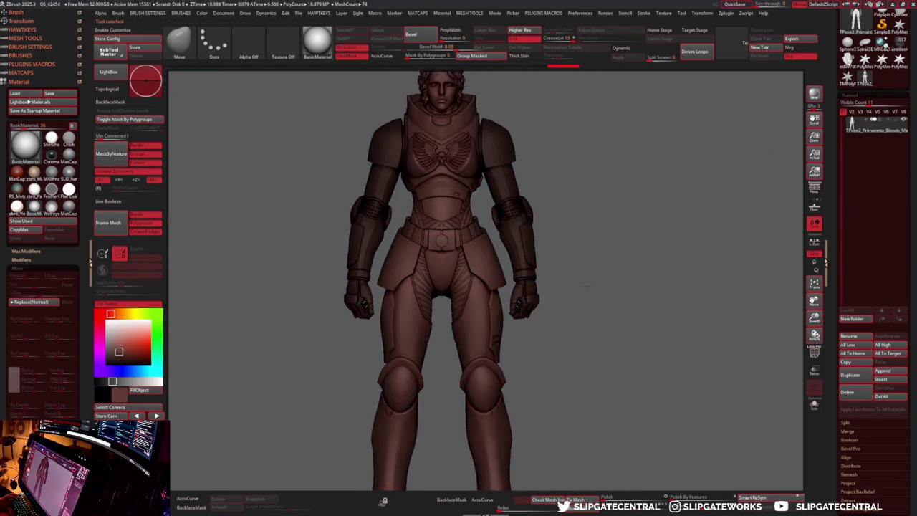
- Zoom to the torso and pull the right side of the waist into shape with the Move brush
{"action": "scroll", "coordinate": [576, 281], "scroll_direction": "up", "scroll_amount": 2}
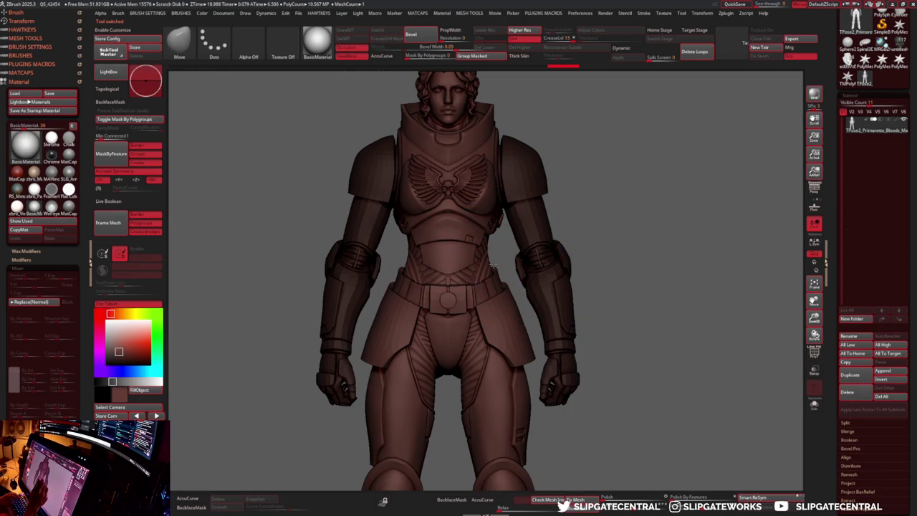
{"action": "scroll", "coordinate": [493, 266], "scroll_direction": "up", "scroll_amount": 1}
{"action": "scroll", "coordinate": [493, 267], "scroll_direction": "up", "scroll_amount": 1}
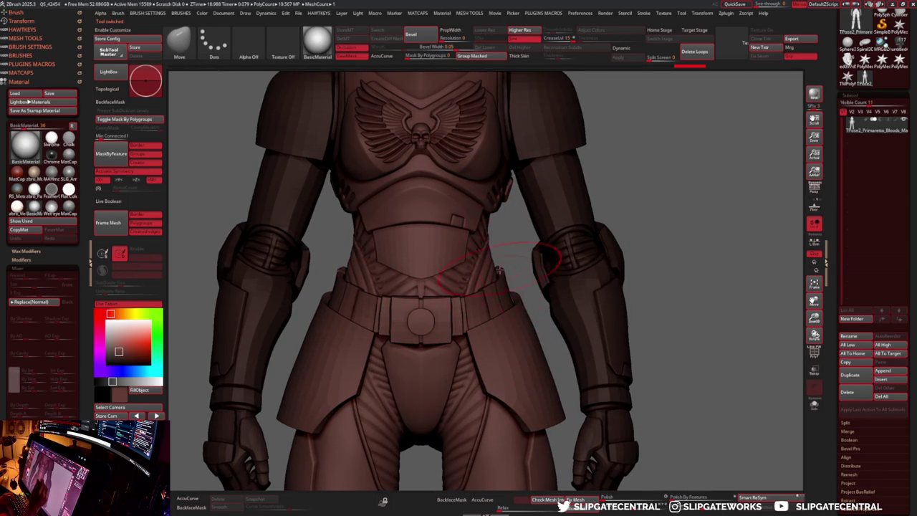
{"action": "key", "text": "b"}
{"action": "key", "text": "m"}
{"action": "key", "text": "i"}
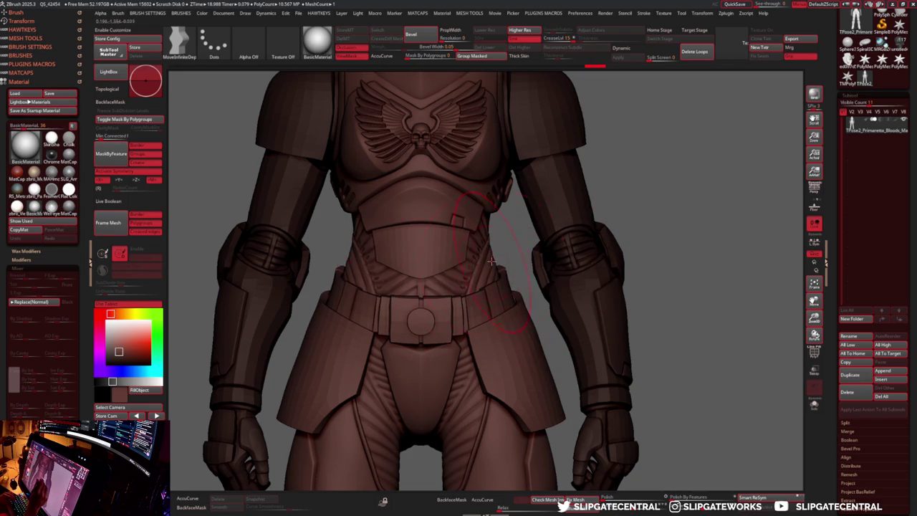
{"action": "key", "text": "b"}
{"action": "key", "text": "m"}
{"action": "key", "text": "v"}
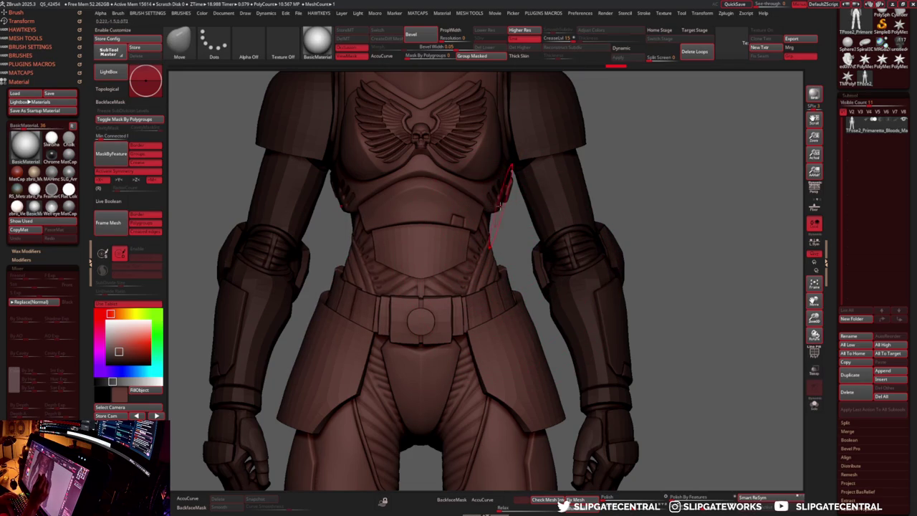
{"action": "left_click_drag", "start_coordinate": [510, 171], "coordinate": [494, 244]}
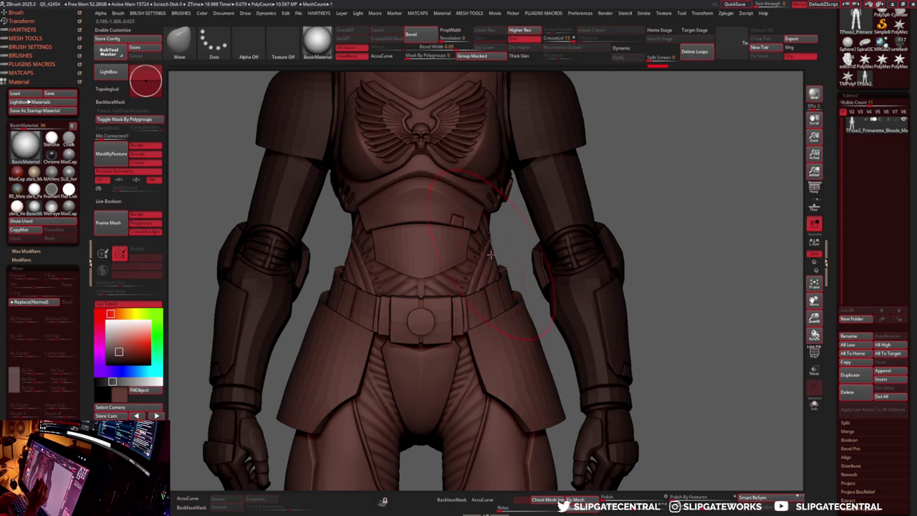
- Frame the whole figure and change its colour to neutral dark grey
{"action": "scroll", "coordinate": [491, 252], "scroll_direction": "down", "scroll_amount": 3}
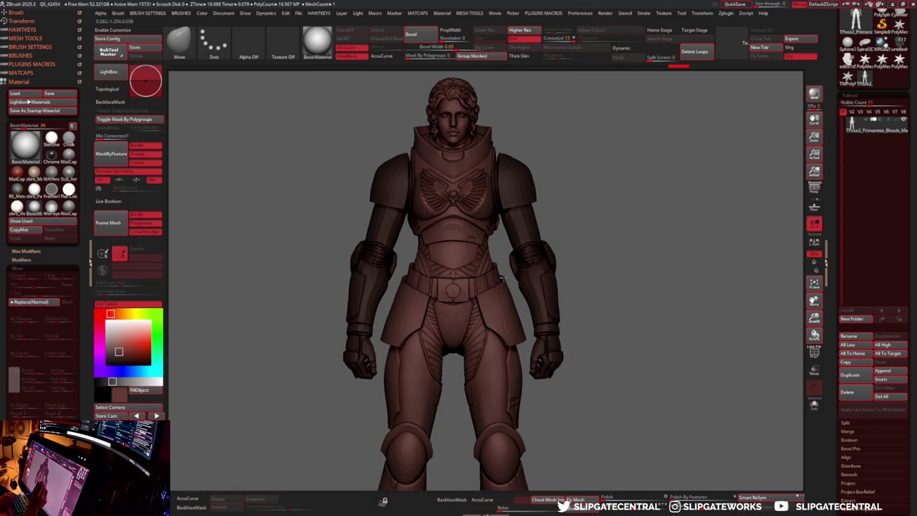
{"action": "mouse_move", "coordinate": [499, 273]}
{"action": "left_mouse_down", "text": "alt"}
{"action": "mouse_move", "coordinate": [512, 237]}
{"action": "mouse_move", "coordinate": [630, 208]}
{"action": "mouse_move", "coordinate": [563, 227]}
{"action": "left_mouse_up", "text": "alt"}
{"action": "key", "text": "f"}
{"action": "left_click_drag", "start_coordinate": [619, 232], "coordinate": [747, 158]}
{"action": "mouse_move", "coordinate": [825, 262]}
{"action": "left_mouse_down", "text": "shift"}
{"action": "mouse_move", "coordinate": [395, 74]}
{"action": "mouse_move", "coordinate": [307, 281]}
{"action": "left_mouse_up", "text": "shift"}
{"action": "left_click", "coordinate": [111, 381]}
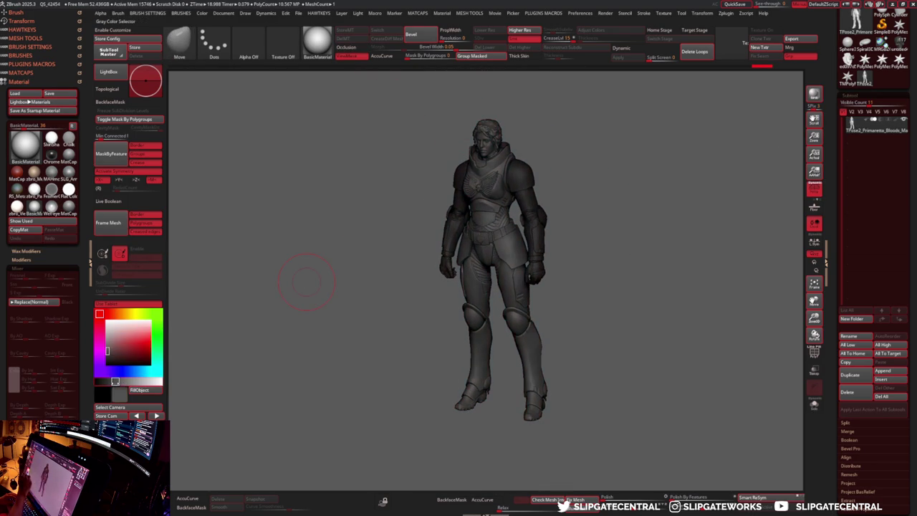
- Show polygroup colours and hide the two red side hip panels
{"action": "mouse_move", "coordinate": [630, 323]}
{"action": "left_mouse_down"}
{"action": "mouse_move", "coordinate": [656, 326]}
{"action": "mouse_move", "coordinate": [502, 265]}
{"action": "mouse_move", "coordinate": [544, 279]}
{"action": "left_mouse_up"}
{"action": "key", "text": "shift+f"}
{"action": "mouse_move", "coordinate": [620, 278]}
{"action": "left_mouse_down"}
{"action": "mouse_move", "coordinate": [659, 328]}
{"action": "mouse_move", "coordinate": [539, 280]}
{"action": "left_mouse_up"}
{"action": "left_click", "coordinate": [534, 265], "text": "ctrl+alt+shift"}
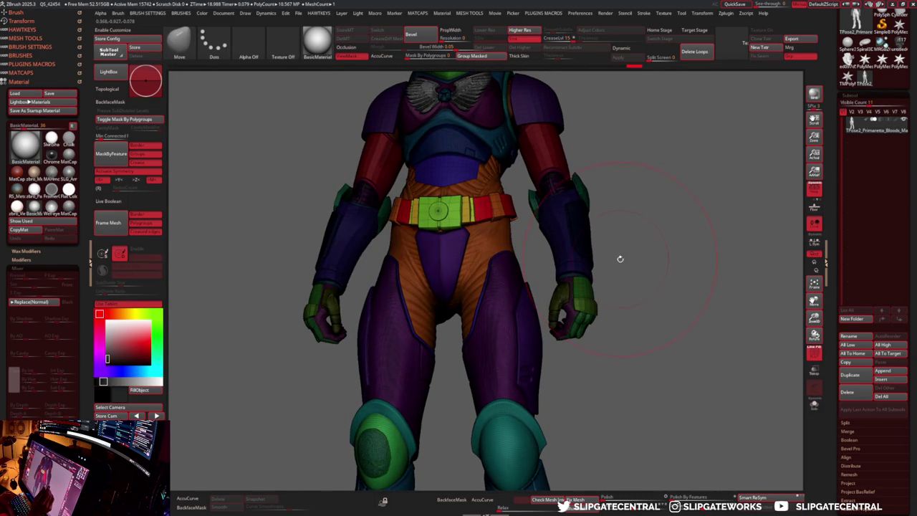
{"action": "left_click_drag", "start_coordinate": [638, 260], "coordinate": [590, 266], "text": "shift"}
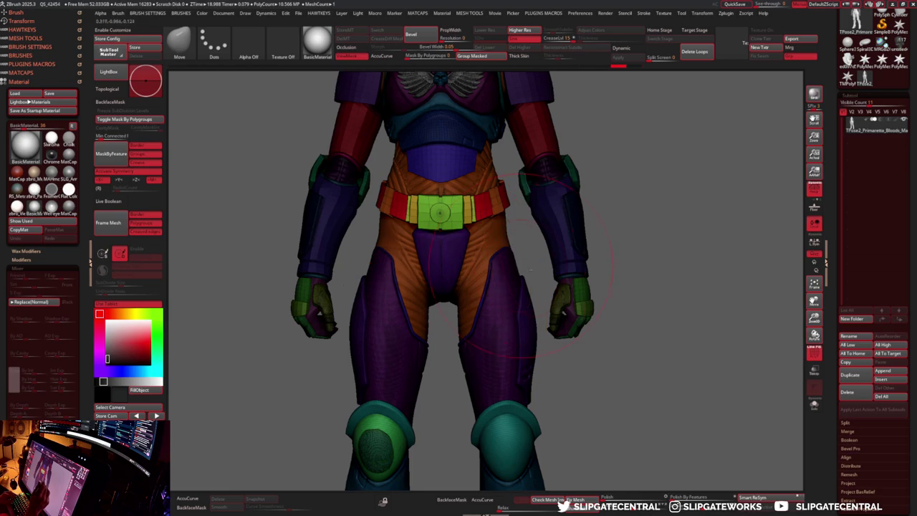
{"action": "key", "text": "ctrl+z"}
{"action": "left_click", "coordinate": [518, 266], "text": "ctrl+alt+shift"}
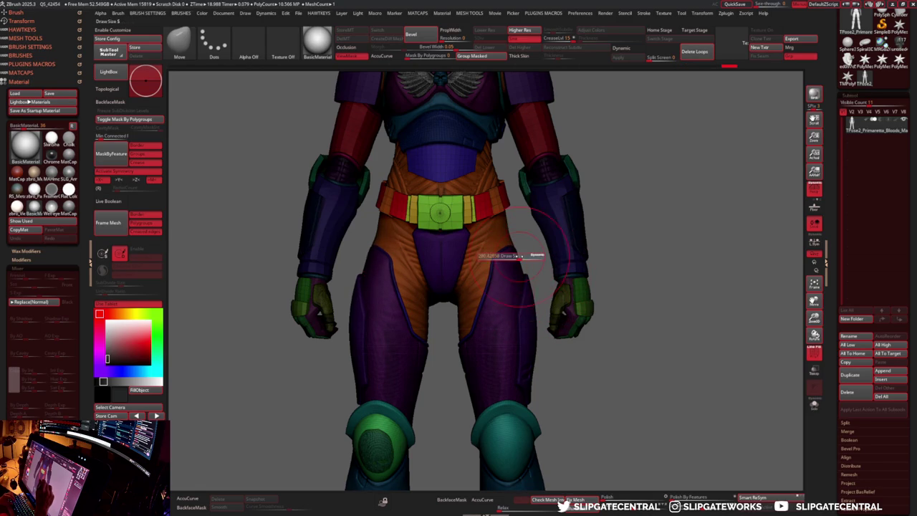
- Switch to the MoveInfiniteDepth brush and orbit to the character's back
{"action": "right_click_drag", "start_coordinate": [514, 252], "coordinate": [571, 239]}
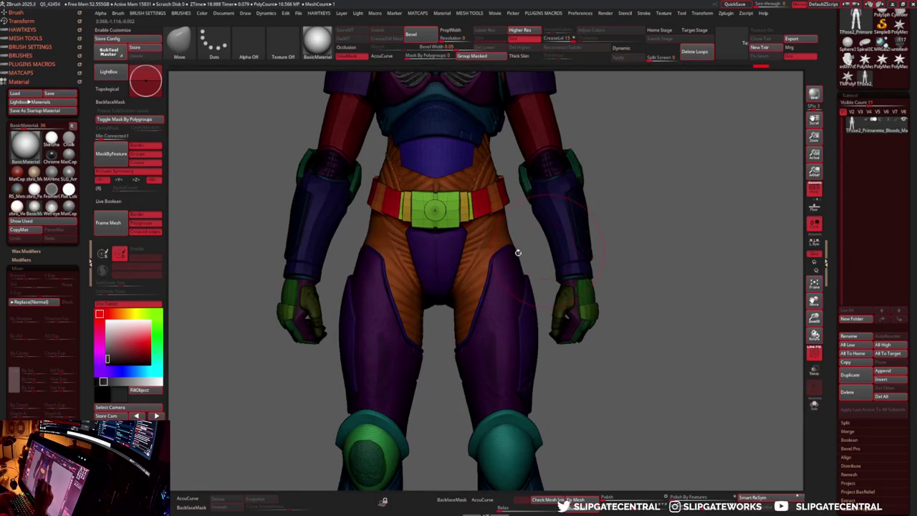
{"action": "key", "text": "b"}
{"action": "key", "text": "m"}
{"action": "key", "text": "i"}
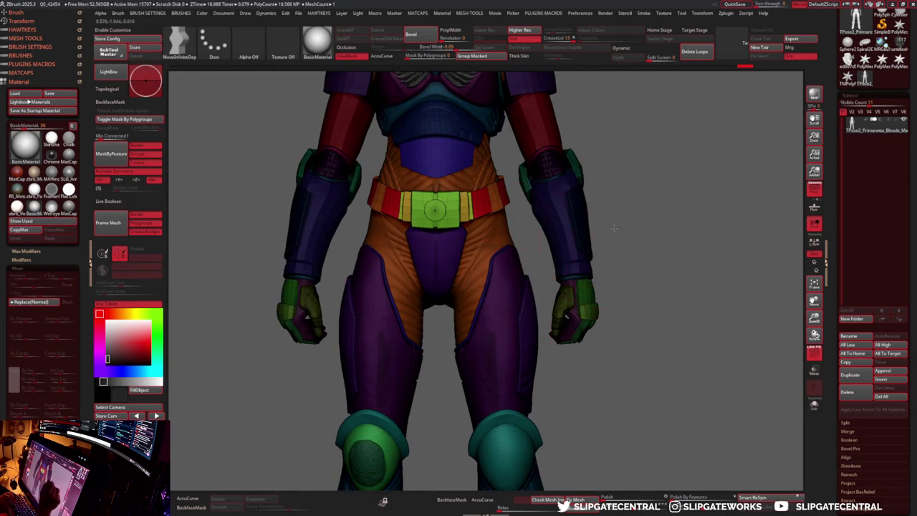
{"action": "right_click_drag", "start_coordinate": [621, 228], "coordinate": [430, 230]}
{"action": "key", "text": "shift+f"}
{"action": "mouse_move", "coordinate": [644, 215]}
{"action": "right_mouse_down"}
{"action": "mouse_move", "coordinate": [672, 215]}
{"action": "mouse_move", "coordinate": [674, 190]}
{"action": "right_mouse_up"}
- Return to the Move brush, set its size, and nudge the back of the right hip
{"action": "mouse_move", "coordinate": [781, 150]}
{"action": "right_mouse_down"}
{"action": "mouse_move", "coordinate": [708, 207]}
{"action": "mouse_move", "coordinate": [595, 255]}
{"action": "right_mouse_up"}
{"action": "key", "text": "shift+f"}
{"action": "key", "text": "b"}
{"action": "key", "text": "m"}
{"action": "key", "text": "v"}
{"action": "key", "text": "s"}
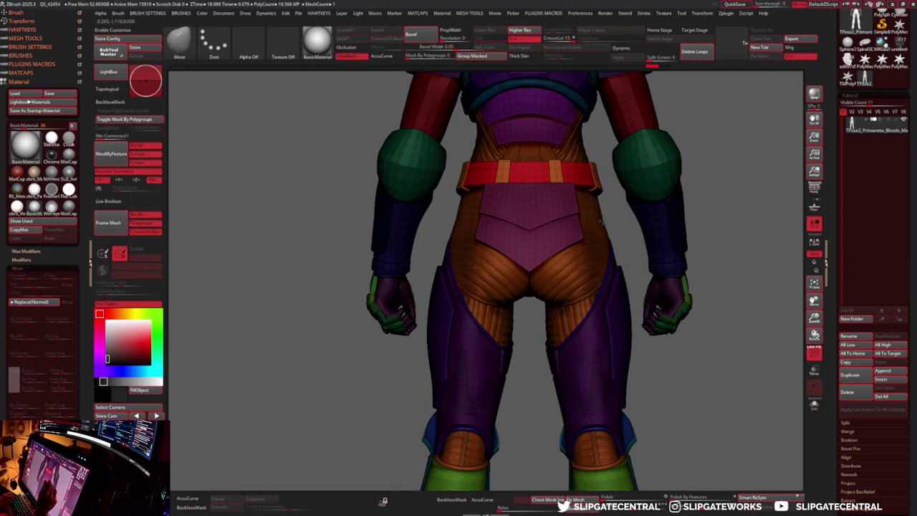
{"action": "left_click_drag", "start_coordinate": [606, 216], "coordinate": [604, 213]}
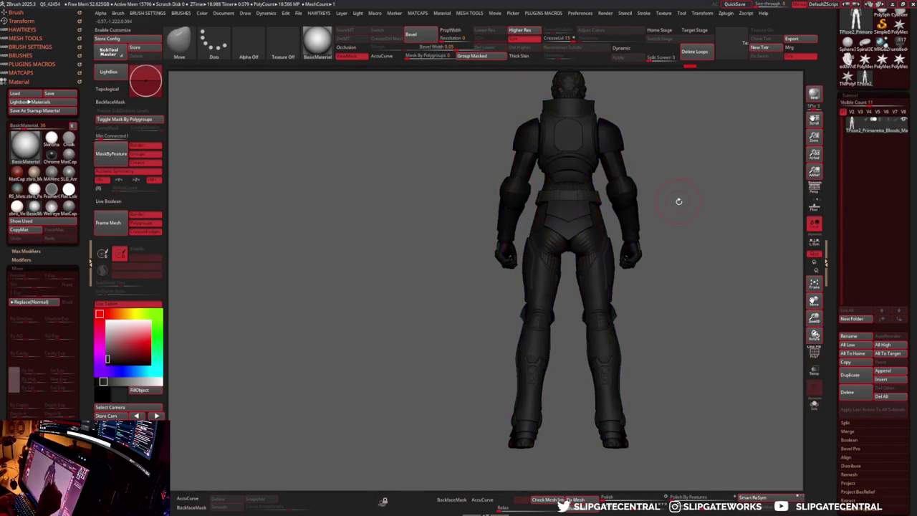
- Push the inner thigh edge into the leg gap and resize the Move brush
{"action": "mouse_move", "coordinate": [675, 199]}
{"action": "left_mouse_down"}
{"action": "mouse_move", "coordinate": [723, 202]}
{"action": "mouse_move", "coordinate": [645, 215]}
{"action": "mouse_move", "coordinate": [563, 254]}
{"action": "mouse_move", "coordinate": [589, 263]}
{"action": "left_mouse_up"}
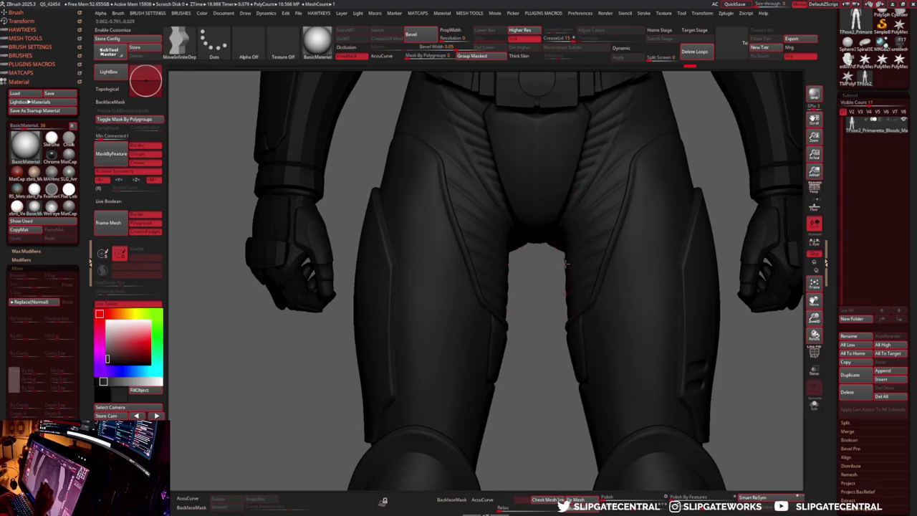
{"action": "left_click_drag", "start_coordinate": [564, 265], "coordinate": [564, 273]}
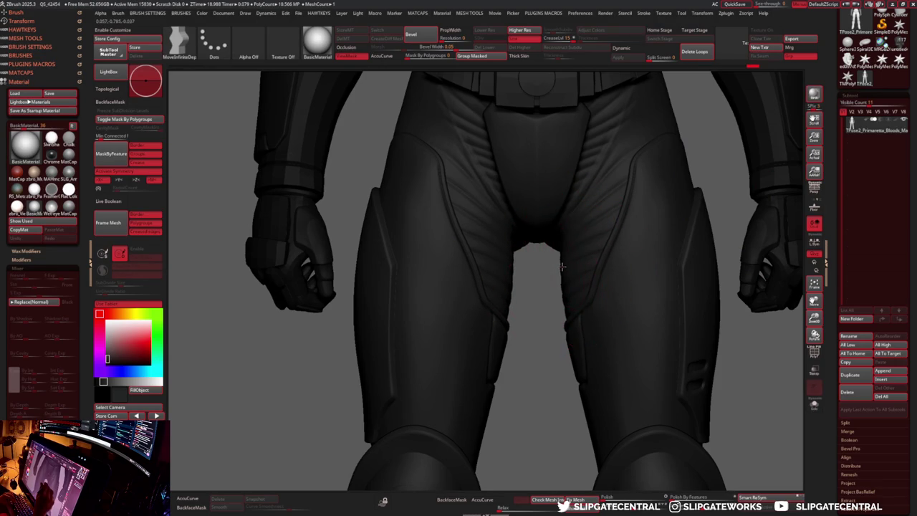
{"action": "right_click_drag", "start_coordinate": [570, 290], "coordinate": [560, 266], "text": "alt"}
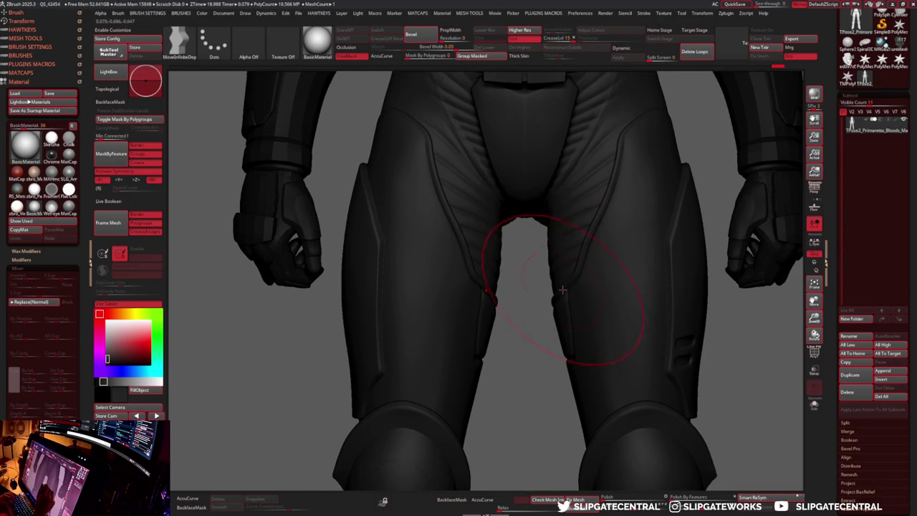
{"action": "mouse_move", "coordinate": [574, 326]}
{"action": "right_mouse_down", "text": "alt"}
{"action": "mouse_move", "coordinate": [567, 301]}
{"action": "mouse_move", "coordinate": [584, 364]}
{"action": "right_mouse_up", "text": "alt"}
{"action": "mouse_move", "coordinate": [569, 310]}
{"action": "right_mouse_down", "text": "ctrl"}
{"action": "mouse_move", "coordinate": [543, 294]}
{"action": "mouse_move", "coordinate": [534, 344]}
{"action": "right_mouse_up", "text": "ctrl"}
{"action": "key", "text": "s"}
{"action": "key", "text": "s"}
{"action": "key", "text": "f"}
- Hide polygroup colours and refine the rear hip contour, checking from several angles
{"action": "mouse_move", "coordinate": [552, 139]}
{"action": "left_mouse_down"}
{"action": "mouse_move", "coordinate": [683, 252]}
{"action": "mouse_move", "coordinate": [698, 254]}
{"action": "mouse_move", "coordinate": [689, 260]}
{"action": "mouse_move", "coordinate": [739, 222]}
{"action": "mouse_move", "coordinate": [579, 268]}
{"action": "left_mouse_up"}
{"action": "key", "text": "shift+f"}
{"action": "key", "text": "shift+f"}
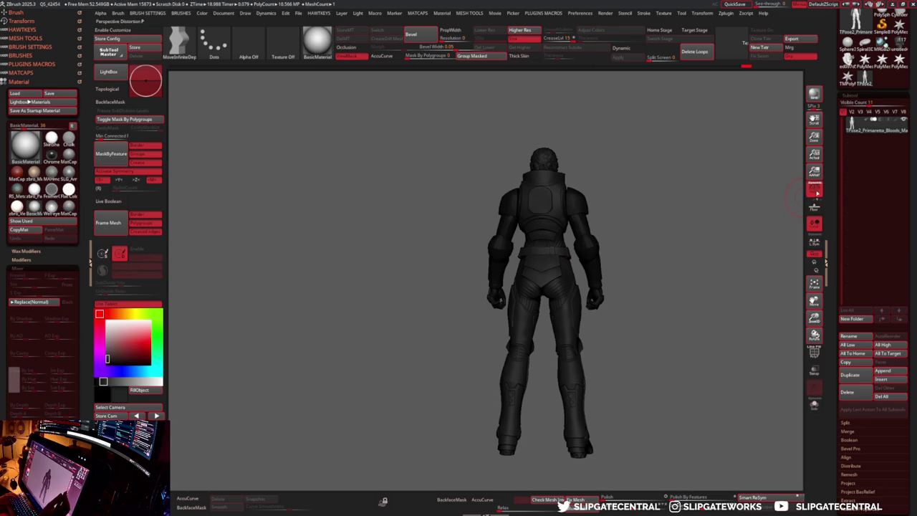
{"action": "key", "text": "f"}
{"action": "left_click_drag", "start_coordinate": [573, 307], "coordinate": [579, 278], "text": "alt"}
{"action": "key", "text": "s"}
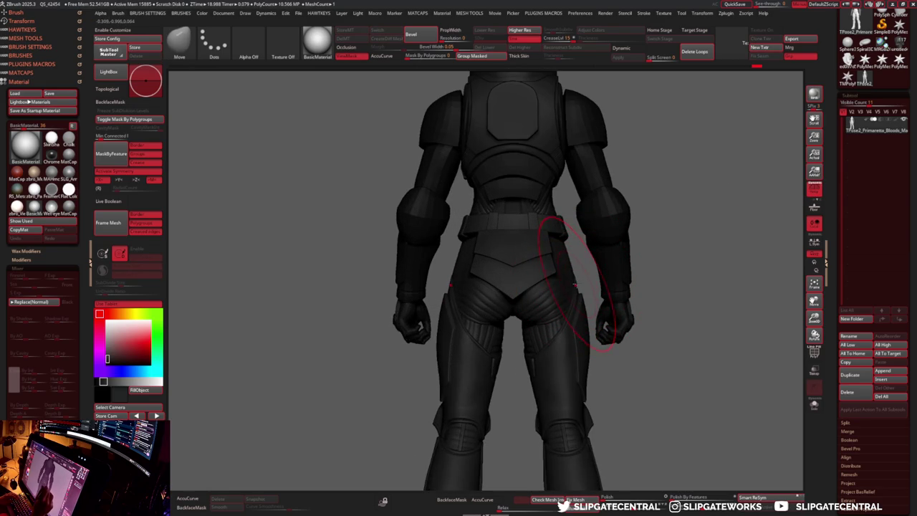
{"action": "mouse_move", "coordinate": [570, 264]}
{"action": "left_mouse_down", "text": "alt"}
{"action": "mouse_move", "coordinate": [581, 293]}
{"action": "mouse_move", "coordinate": [536, 334]}
{"action": "mouse_move", "coordinate": [630, 249]}
{"action": "mouse_move", "coordinate": [536, 265]}
{"action": "left_mouse_up", "text": "alt"}
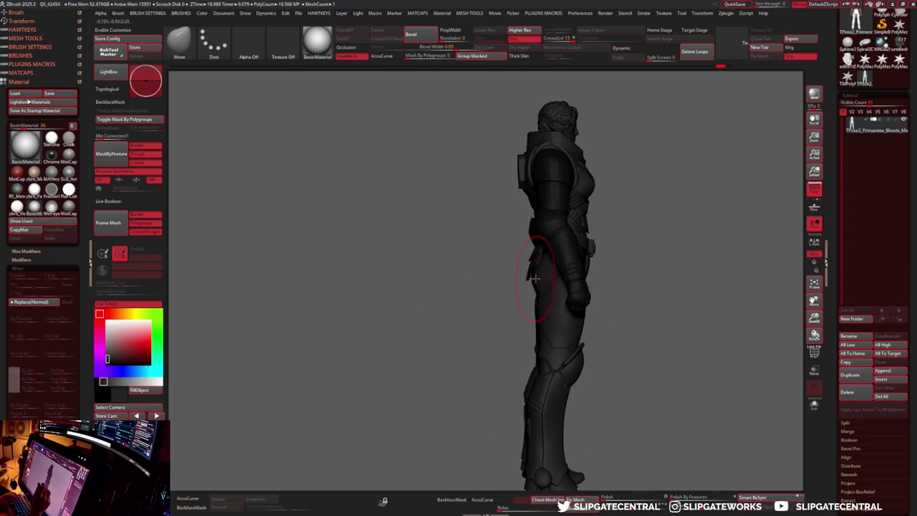
{"action": "left_click_drag", "start_coordinate": [805, 187], "coordinate": [557, 267]}
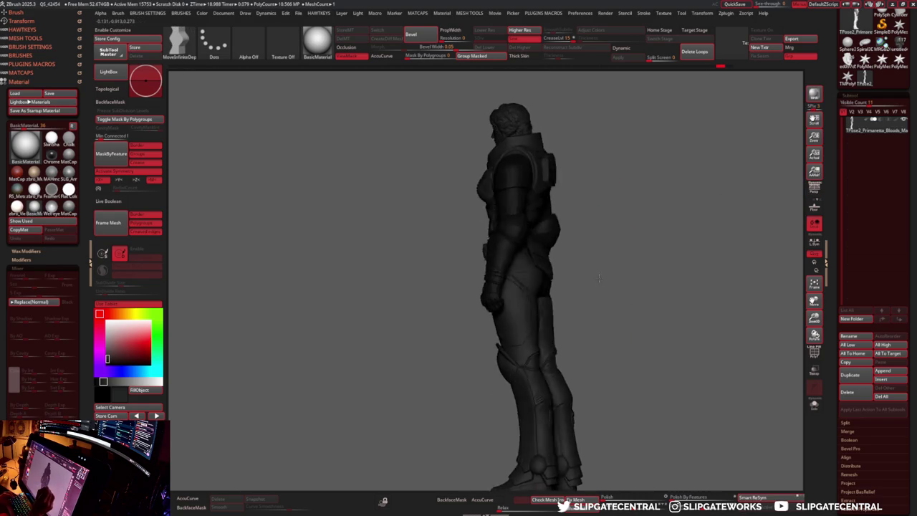
- Lasso-select around the figure's right hand and hip in front view
{"action": "key", "text": "ctrl+shift"}
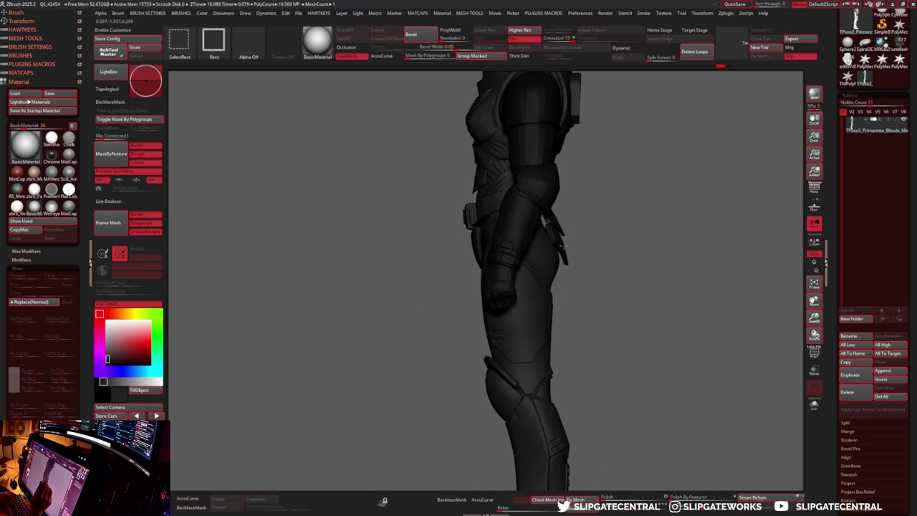
{"action": "mouse_move", "coordinate": [559, 229]}
{"action": "left_mouse_down"}
{"action": "mouse_move", "coordinate": [617, 220]}
{"action": "mouse_move", "coordinate": [666, 235]}
{"action": "left_mouse_up"}
{"action": "key", "text": "b"}
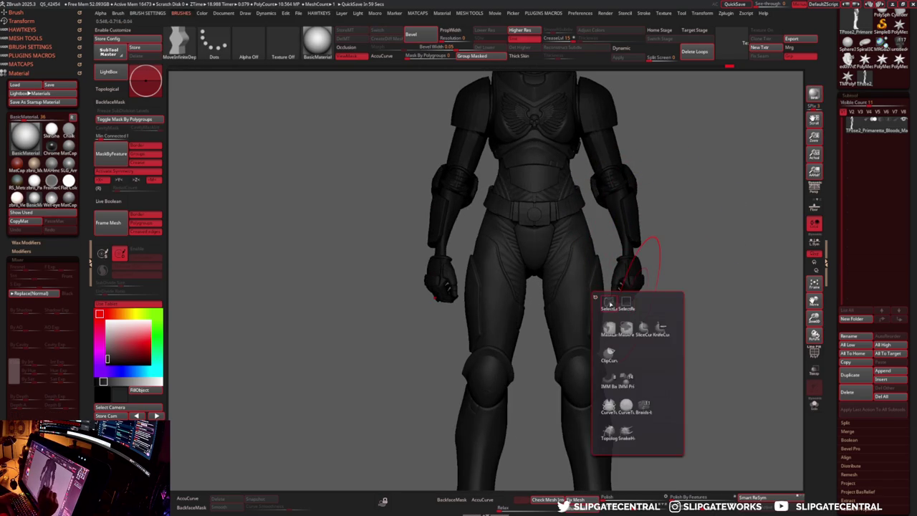
{"action": "left_click", "coordinate": [610, 302]}
{"action": "mouse_move", "coordinate": [670, 300]}
{"action": "left_mouse_down", "text": "ctrl+alt+shift"}
{"action": "mouse_move", "coordinate": [587, 190]}
{"action": "mouse_move", "coordinate": [662, 246]}
{"action": "mouse_move", "coordinate": [702, 221]}
{"action": "mouse_move", "coordinate": [608, 266]}
{"action": "mouse_move", "coordinate": [584, 250]}
{"action": "left_mouse_up", "text": "ctrl+alt+shift"}
- Reshape the thigh and knee side profile, alternating Move and MoveInfiniteDepth brushes
{"action": "key", "text": "s"}
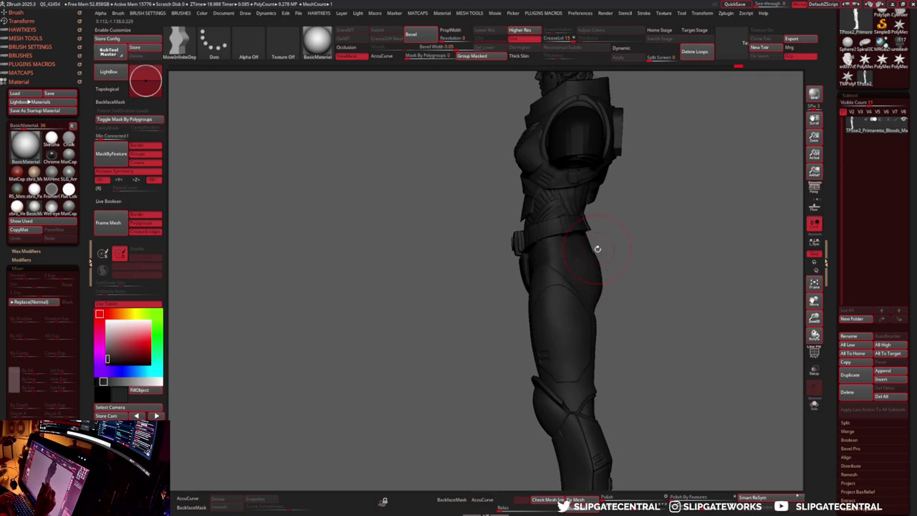
{"action": "right_click_drag", "start_coordinate": [594, 242], "coordinate": [596, 267]}
{"action": "key", "text": "b"}
{"action": "key", "text": "m"}
{"action": "key", "text": "v"}
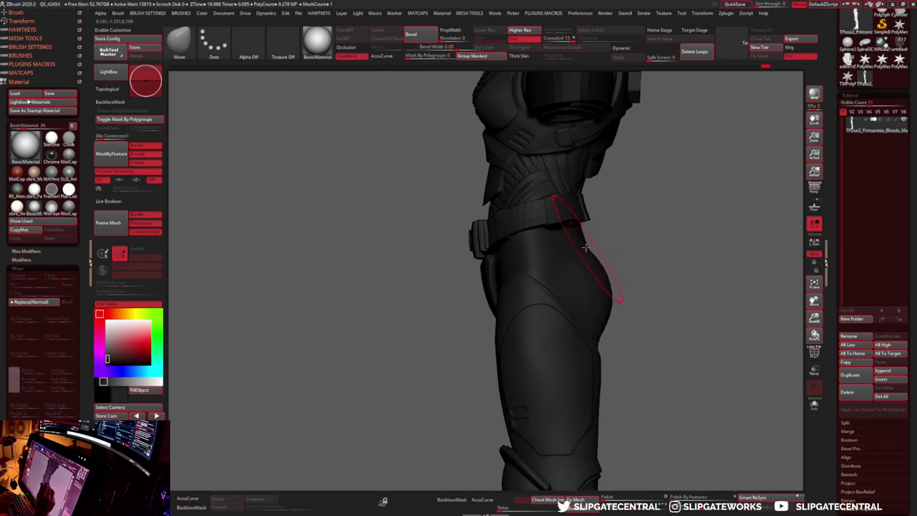
{"action": "key", "text": "b"}
{"action": "key", "text": "m"}
{"action": "key", "text": "i"}
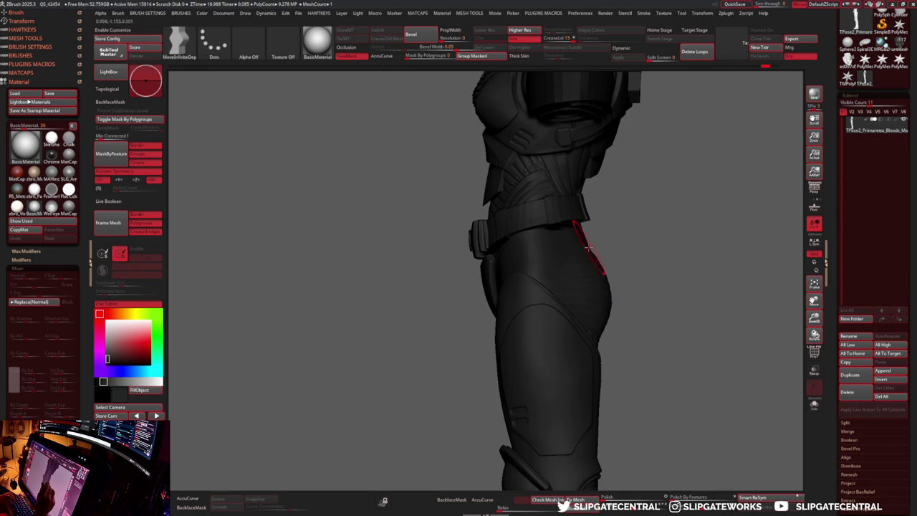
{"action": "key", "text": "b"}
{"action": "key", "text": "m"}
{"action": "key", "text": "v"}
{"action": "right_click_drag", "start_coordinate": [595, 247], "coordinate": [596, 266]}
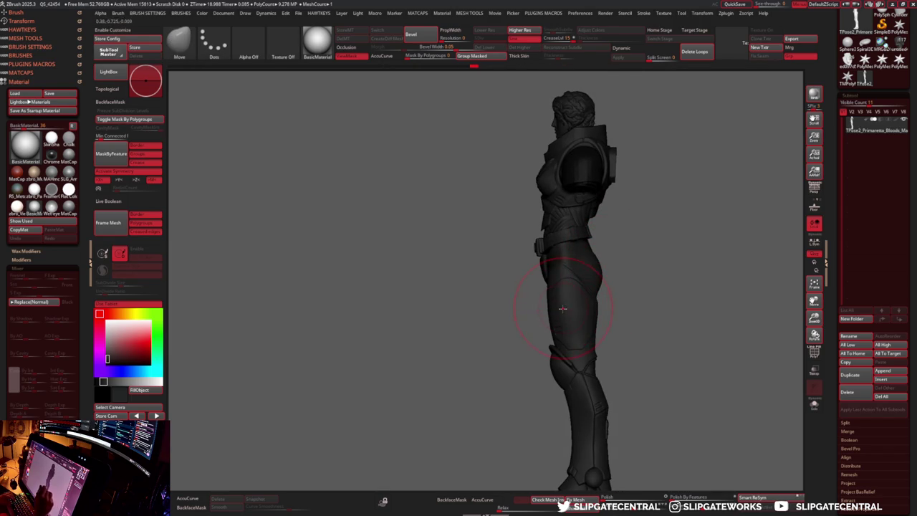
{"action": "right_click_drag", "start_coordinate": [563, 308], "coordinate": [594, 326], "text": "ctrl"}
{"action": "left_click", "coordinate": [595, 326]}
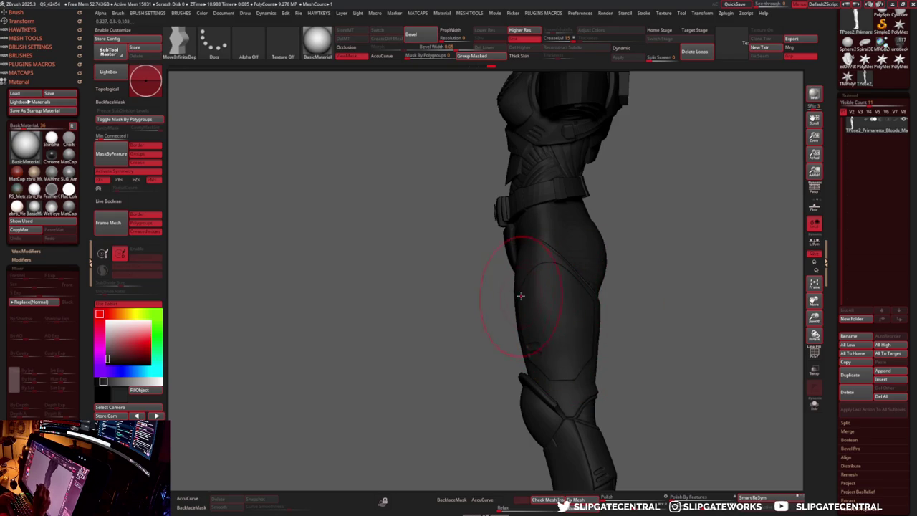
- Review the legs in side view, then turn the figure to face front
{"action": "scroll", "coordinate": [588, 268], "scroll_direction": "down", "scroll_amount": 5}
{"action": "scroll", "coordinate": [545, 301], "scroll_direction": "up", "scroll_amount": 5}
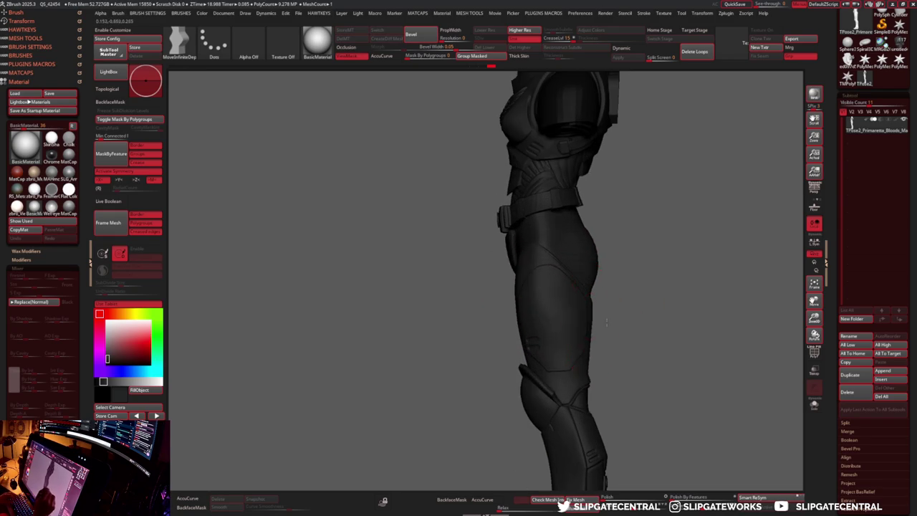
{"action": "scroll", "coordinate": [599, 316], "scroll_direction": "down", "scroll_amount": 5}
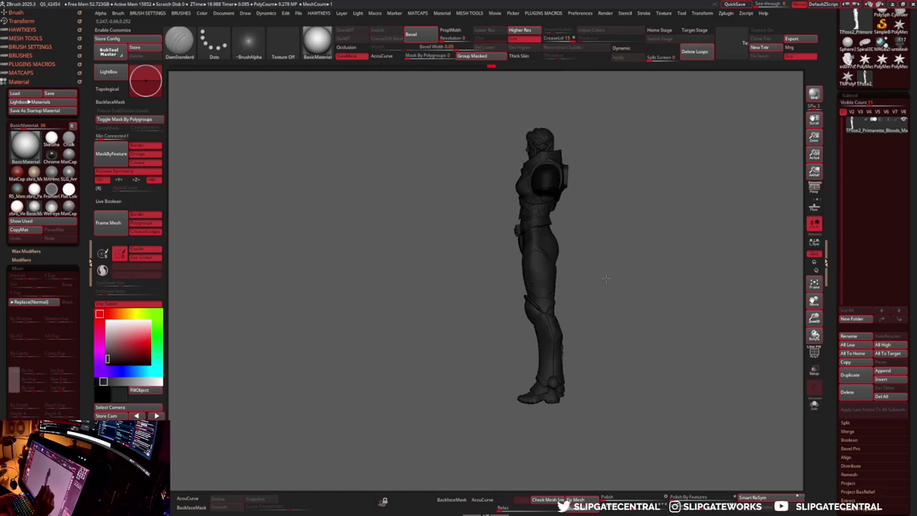
{"action": "scroll", "coordinate": [545, 359], "scroll_direction": "up", "scroll_amount": 5}
{"action": "scroll", "coordinate": [545, 358], "scroll_direction": "down", "scroll_amount": 2}
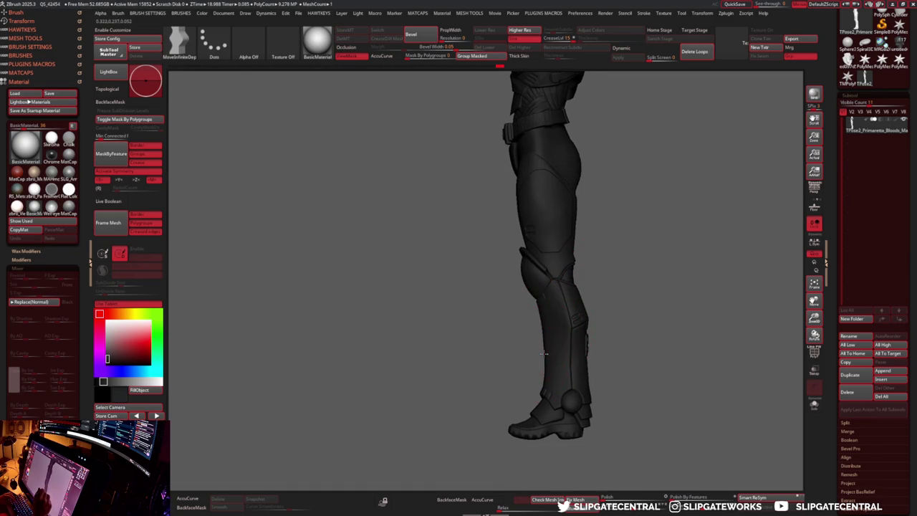
{"action": "scroll", "coordinate": [619, 289], "scroll_direction": "up", "scroll_amount": 2}
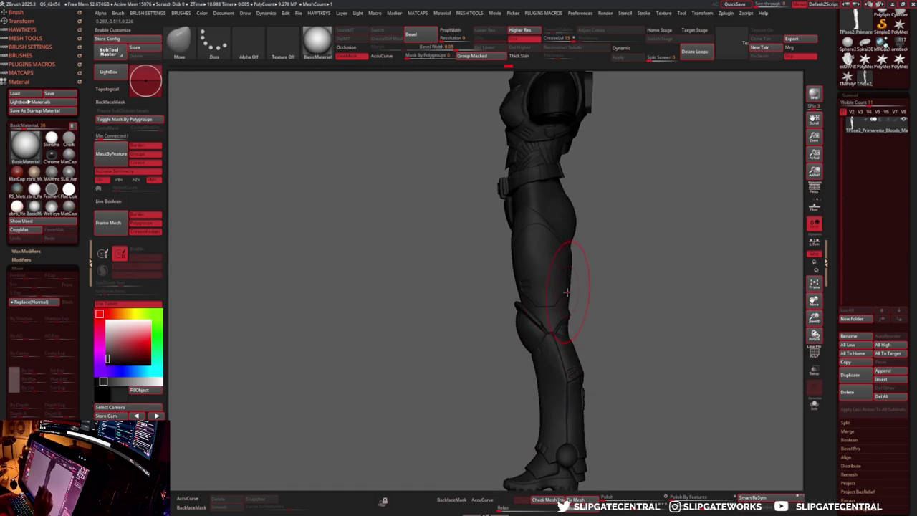
{"action": "scroll", "coordinate": [598, 291], "scroll_direction": "up", "scroll_amount": 2}
{"action": "scroll", "coordinate": [587, 280], "scroll_direction": "up", "scroll_amount": 2}
{"action": "scroll", "coordinate": [603, 274], "scroll_direction": "up", "scroll_amount": 1}
{"action": "scroll", "coordinate": [639, 272], "scroll_direction": "up", "scroll_amount": 2}
{"action": "mouse_move", "coordinate": [639, 272]}
{"action": "left_mouse_down"}
{"action": "mouse_move", "coordinate": [646, 279]}
{"action": "mouse_move", "coordinate": [573, 302]}
{"action": "left_mouse_up"}
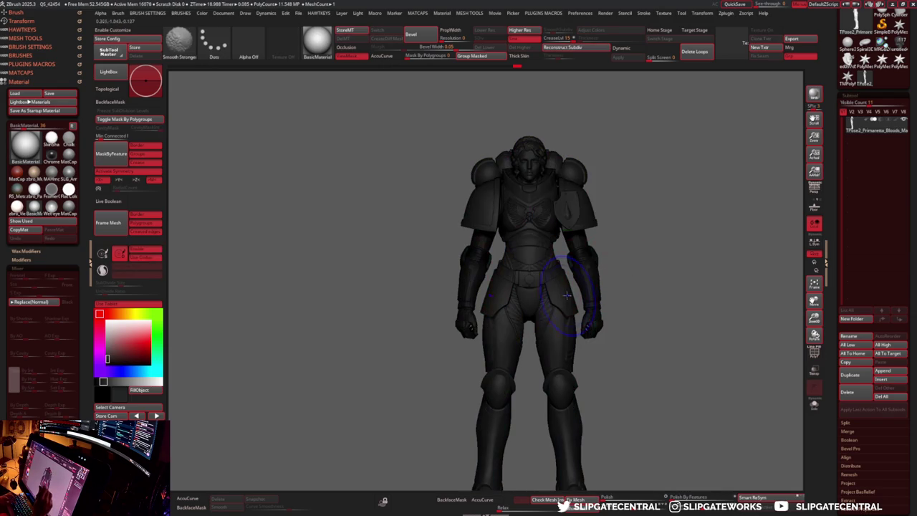
- Isolate two small armour pieces, then show the whole figure again
{"action": "left_click", "coordinate": [566, 294], "text": "ctrl+shift"}
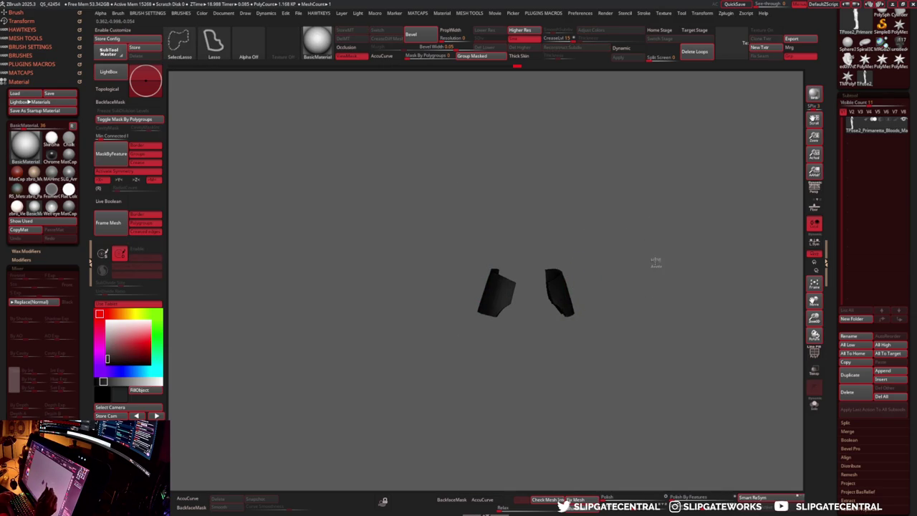
{"action": "left_click", "coordinate": [654, 262], "text": "ctrl+shift"}
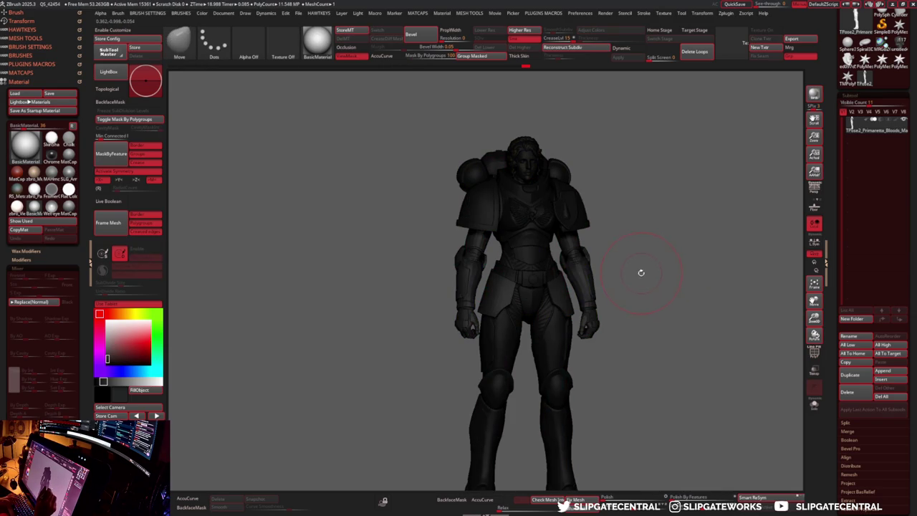
{"action": "right_click_drag", "start_coordinate": [634, 254], "coordinate": [778, 215], "text": "ctrl"}
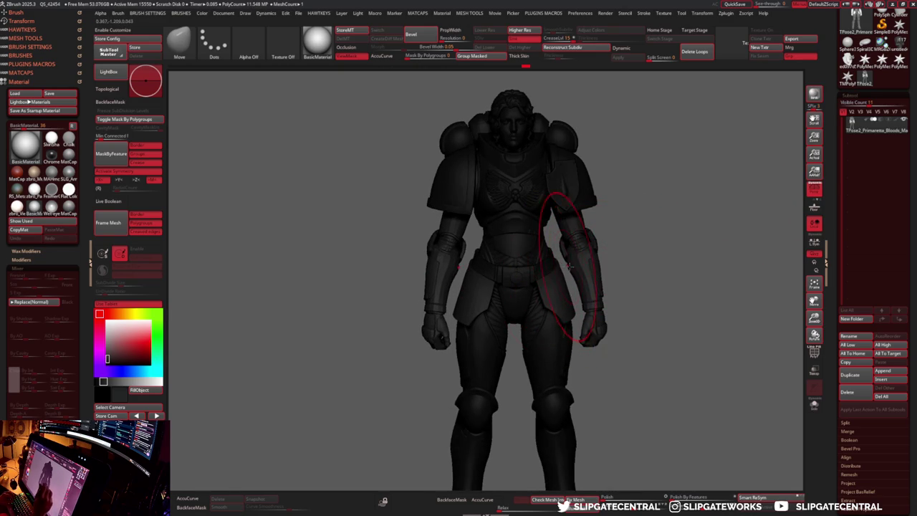
- Unhide everything and draw a lasso selection around the left arm
{"action": "mouse_move", "coordinate": [641, 286]}
{"action": "left_mouse_down", "text": "ctrl"}
{"action": "mouse_move", "coordinate": [652, 329]}
{"action": "mouse_move", "coordinate": [623, 283]}
{"action": "left_mouse_up", "text": "ctrl"}
{"action": "left_click", "coordinate": [622, 283], "text": "ctrl+shift"}
{"action": "left_click_drag", "start_coordinate": [548, 209], "coordinate": [561, 276], "text": "ctrl"}
- Lasso-select around the left arm and down the figure's right side
{"action": "left_click", "coordinate": [564, 276], "text": "ctrl+shift"}
{"action": "left_click_drag", "start_coordinate": [562, 233], "coordinate": [568, 306], "text": "ctrl+shift"}
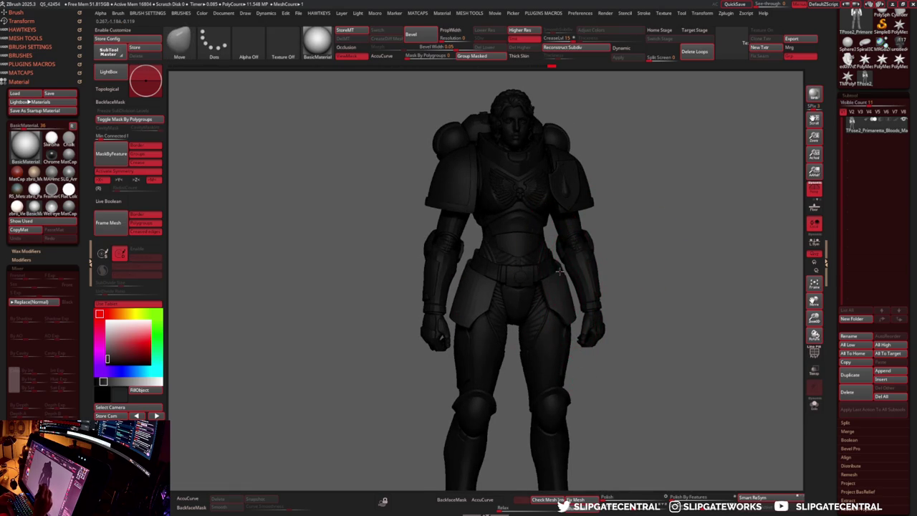
{"action": "left_click_drag", "start_coordinate": [645, 257], "coordinate": [568, 272]}
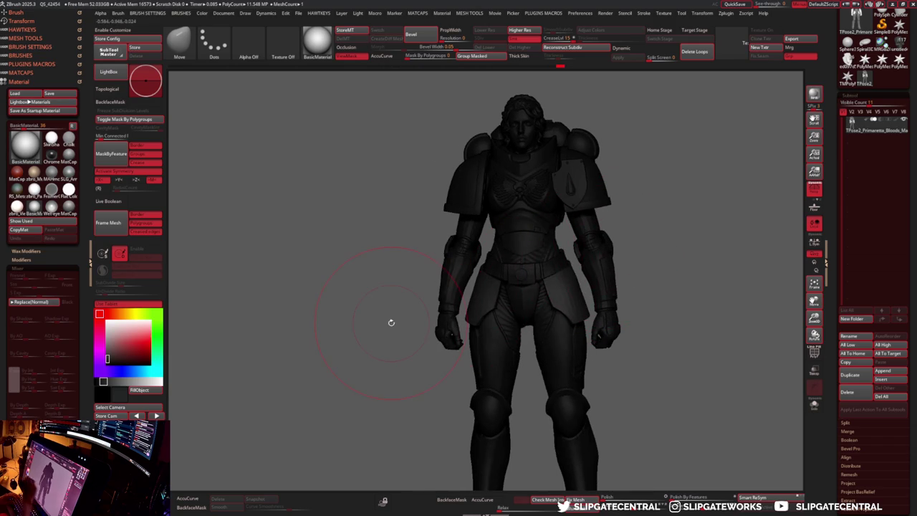
{"action": "left_click", "coordinate": [563, 273], "text": "ctrl+shift"}
{"action": "left_click_drag", "start_coordinate": [552, 199], "coordinate": [593, 341], "text": "ctrl+shift"}
{"action": "left_click_drag", "start_coordinate": [571, 268], "coordinate": [567, 268], "text": "ctrl+shift"}
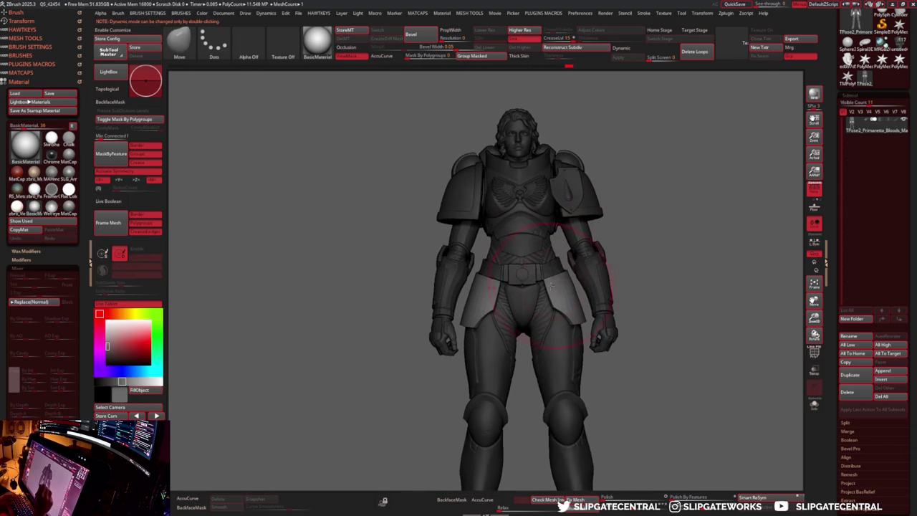
- Check the back, then fill the whole figure with a dark grey colour
{"action": "mouse_move", "coordinate": [665, 243]}
{"action": "left_mouse_down"}
{"action": "mouse_move", "coordinate": [573, 279]}
{"action": "mouse_move", "coordinate": [578, 293]}
{"action": "left_mouse_up"}
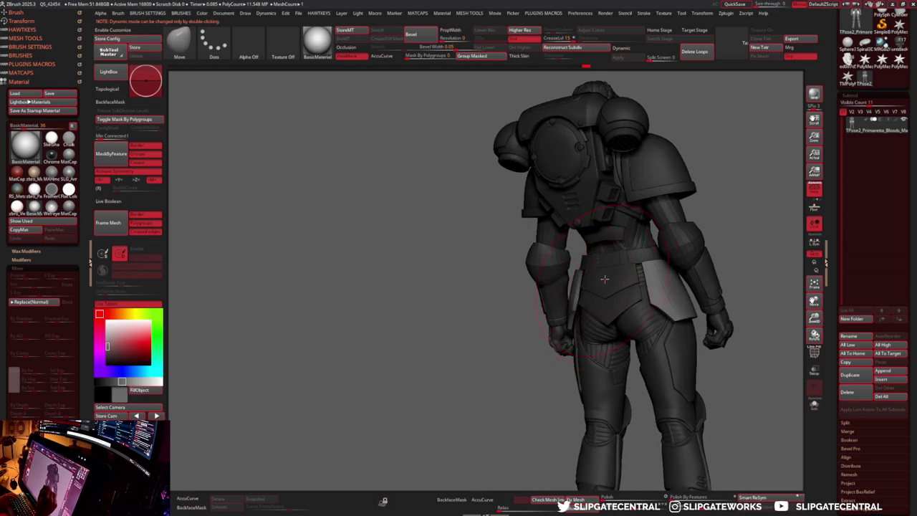
{"action": "mouse_move", "coordinate": [680, 236]}
{"action": "left_mouse_down"}
{"action": "mouse_move", "coordinate": [755, 207]}
{"action": "mouse_move", "coordinate": [656, 280]}
{"action": "left_mouse_up"}
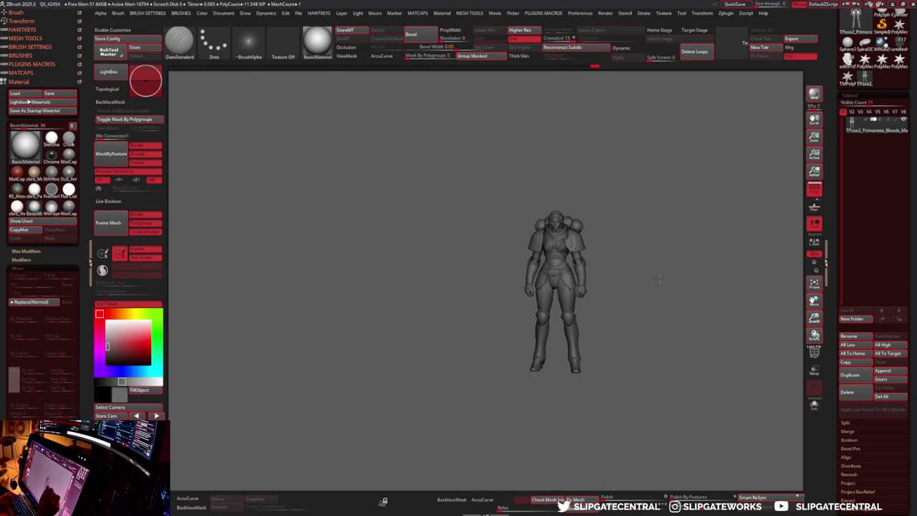
{"action": "key", "text": "c"}
{"action": "left_click_drag", "start_coordinate": [280, 307], "coordinate": [292, 328]}
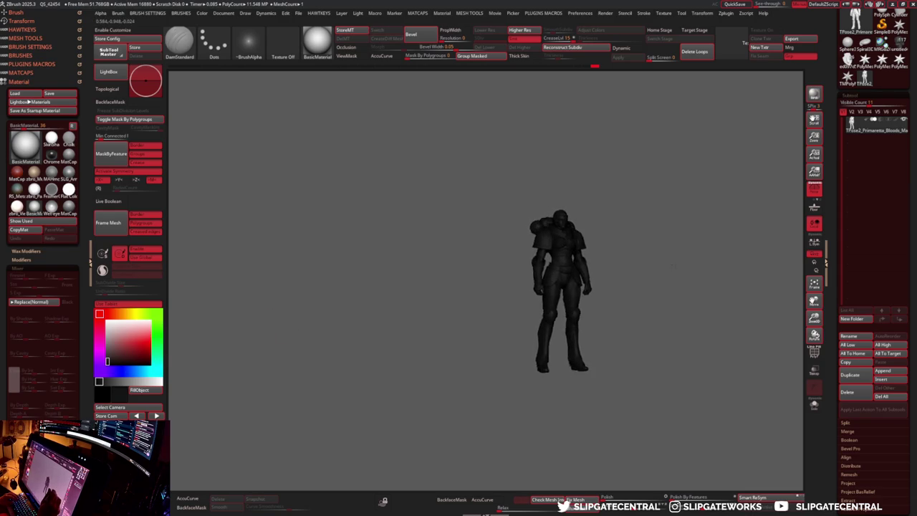
- Show polygroups, pick the Move brush, set its size, and frame the model
{"action": "scroll", "coordinate": [645, 274], "scroll_direction": "up", "scroll_amount": 5}
{"action": "key", "text": "shift+f"}
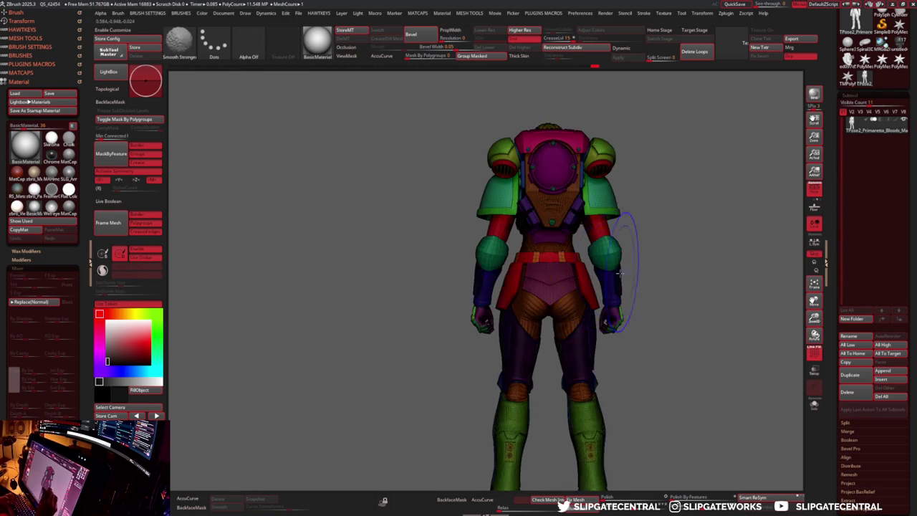
{"action": "scroll", "coordinate": [553, 255], "scroll_direction": "up", "scroll_amount": 3}
{"action": "scroll", "coordinate": [554, 254], "scroll_direction": "up", "scroll_amount": 3}
{"action": "scroll", "coordinate": [554, 254], "scroll_direction": "up", "scroll_amount": 2}
{"action": "scroll", "coordinate": [554, 254], "scroll_direction": "up", "scroll_amount": 2}
{"action": "key", "text": "b"}
{"action": "key", "text": "m"}
{"action": "key", "text": "v"}
{"action": "key", "text": "s"}
{"action": "scroll", "coordinate": [557, 319], "scroll_direction": "down", "scroll_amount": 2}
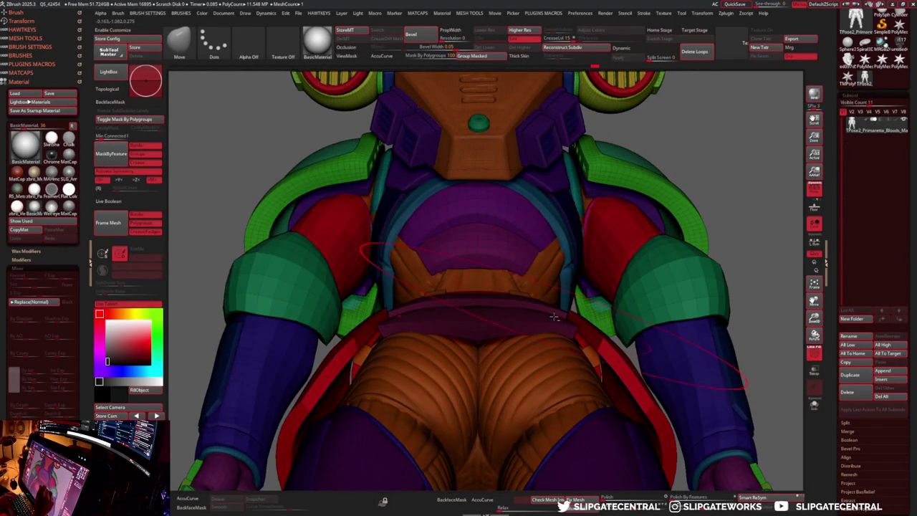
{"action": "key", "text": "f"}
{"action": "scroll", "coordinate": [682, 278], "scroll_direction": "up", "scroll_amount": 2}
{"action": "key", "text": "shift+f"}
{"action": "key", "text": "f"}
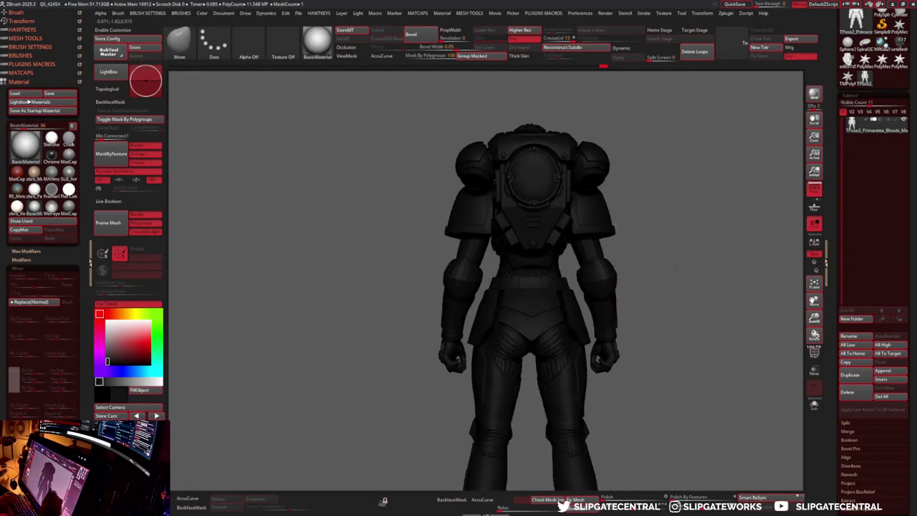
{"action": "scroll", "coordinate": [618, 264], "scroll_direction": "up", "scroll_amount": 2}
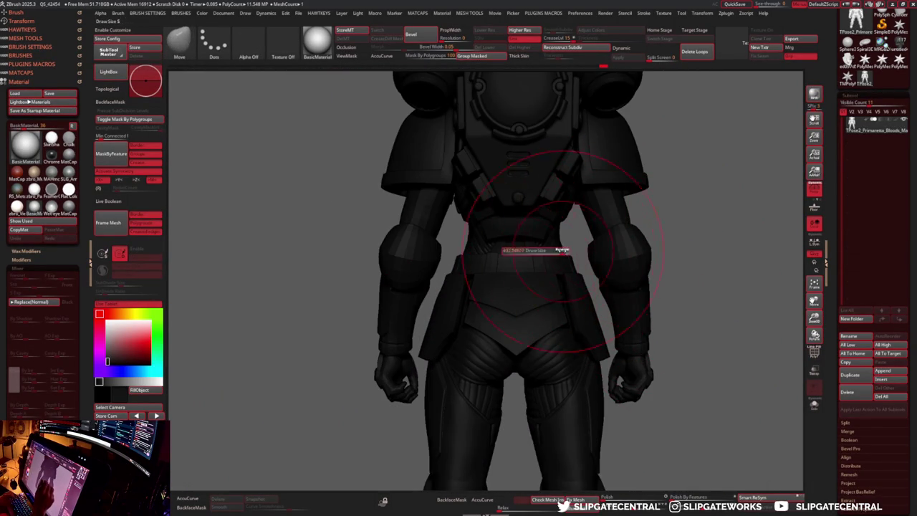
- Mask around the lower back and waist, then zoom in on the torso
{"action": "mouse_move", "coordinate": [720, 317]}
{"action": "left_mouse_down", "text": "ctrl"}
{"action": "mouse_move", "coordinate": [607, 405]}
{"action": "mouse_move", "coordinate": [620, 384]}
{"action": "mouse_move", "coordinate": [582, 243]}
{"action": "mouse_move", "coordinate": [625, 242]}
{"action": "mouse_move", "coordinate": [768, 154]}
{"action": "mouse_move", "coordinate": [686, 266]}
{"action": "mouse_move", "coordinate": [575, 225]}
{"action": "mouse_move", "coordinate": [589, 271]}
{"action": "left_mouse_up", "text": "ctrl"}
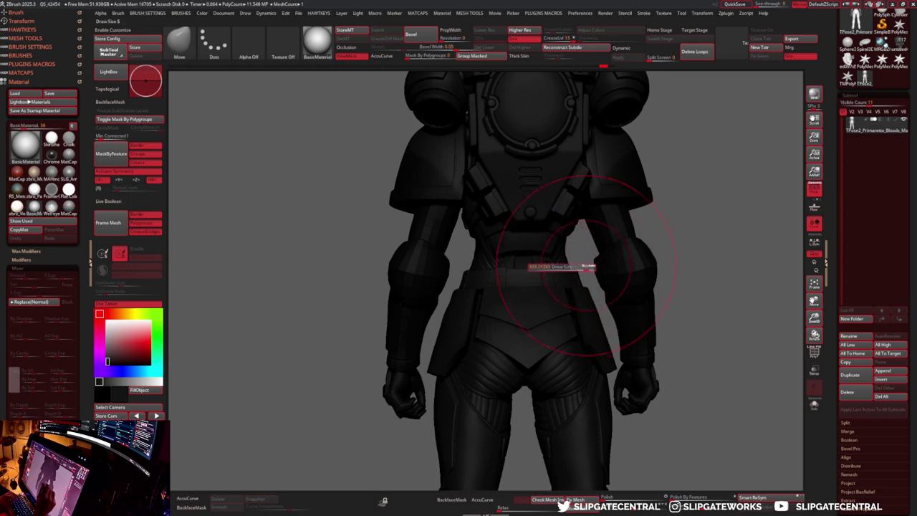
{"action": "left_click_drag", "start_coordinate": [578, 262], "coordinate": [636, 235]}
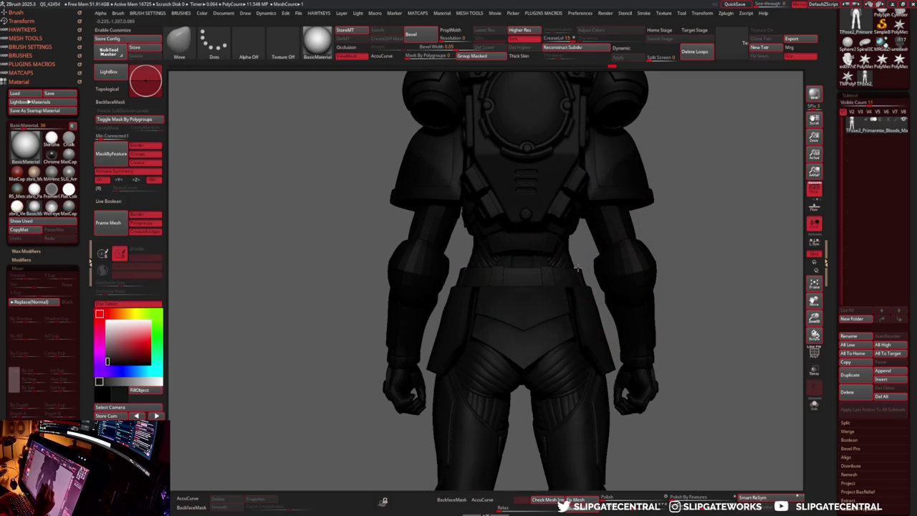
{"action": "key", "text": "f"}
{"action": "mouse_move", "coordinate": [683, 251]}
{"action": "left_mouse_down"}
{"action": "mouse_move", "coordinate": [716, 232]}
{"action": "mouse_move", "coordinate": [695, 273]}
{"action": "left_mouse_up"}
{"action": "mouse_move", "coordinate": [633, 262]}
{"action": "left_mouse_down"}
{"action": "mouse_move", "coordinate": [712, 229]}
{"action": "mouse_move", "coordinate": [598, 248]}
{"action": "mouse_move", "coordinate": [763, 200]}
{"action": "left_mouse_up"}
- Slice-curve a new group boundary across the side of the torso at the waist
{"action": "key", "text": "ctrl"}
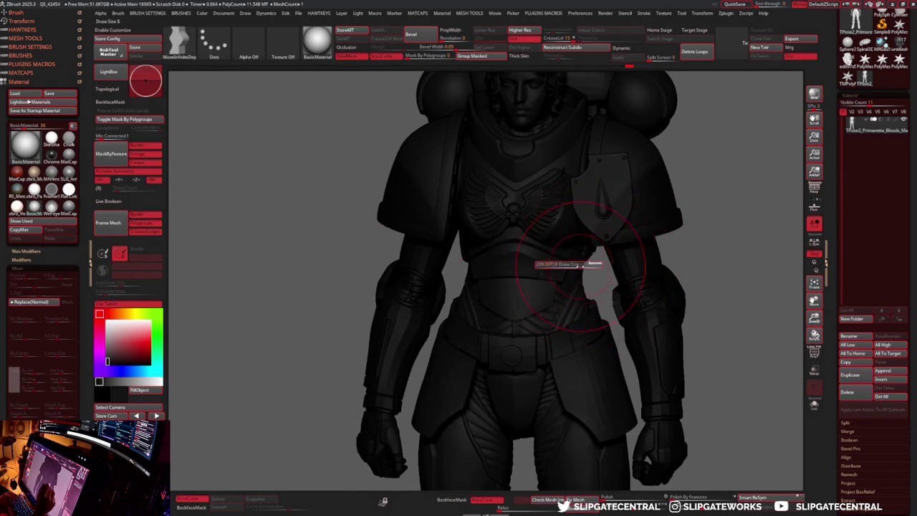
{"action": "scroll", "coordinate": [586, 265], "scroll_direction": "up", "scroll_amount": 5}
{"action": "left_click_drag", "start_coordinate": [499, 313], "coordinate": [586, 259], "text": "ctrl+shift"}
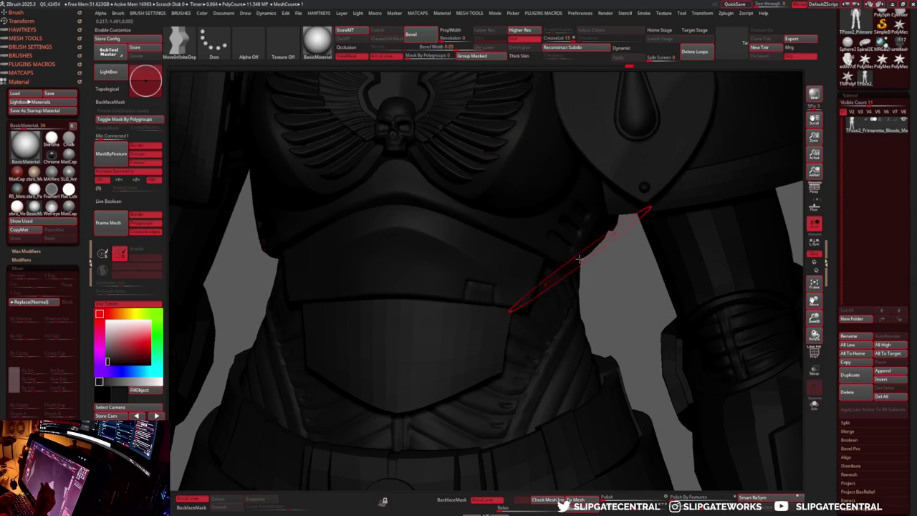
{"action": "left_click_drag", "start_coordinate": [579, 260], "coordinate": [579, 305], "text": "ctrl+shift"}
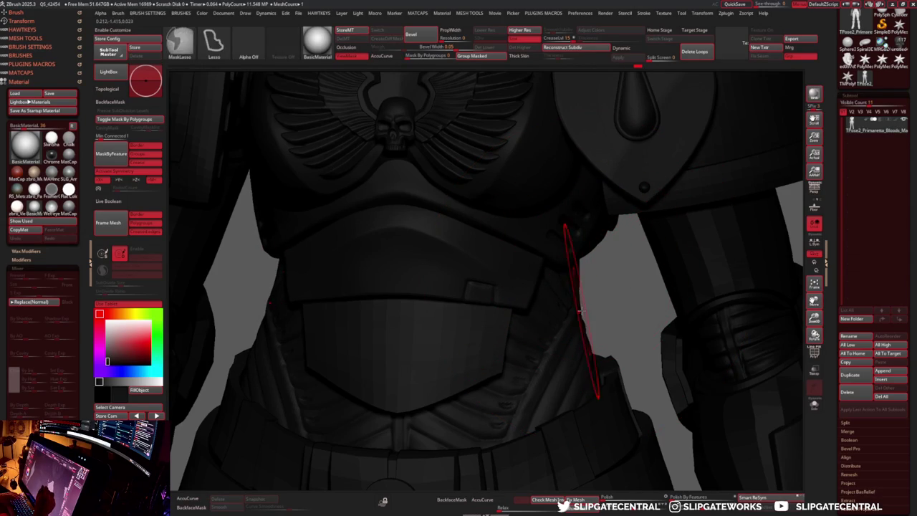
{"action": "left_click", "coordinate": [579, 304], "text": "ctrl+shift"}
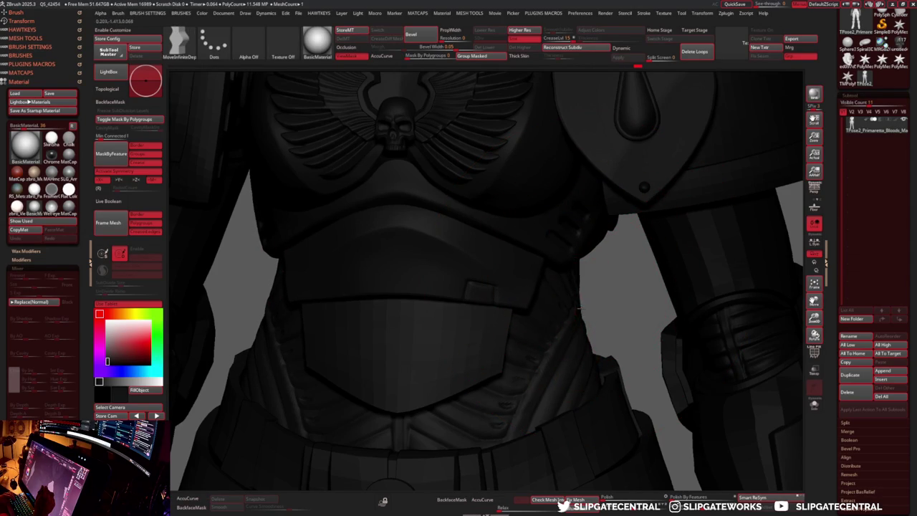
{"action": "scroll", "coordinate": [583, 302], "scroll_direction": "down", "scroll_amount": 5}
{"action": "scroll", "coordinate": [690, 207], "scroll_direction": "down", "scroll_amount": 3}
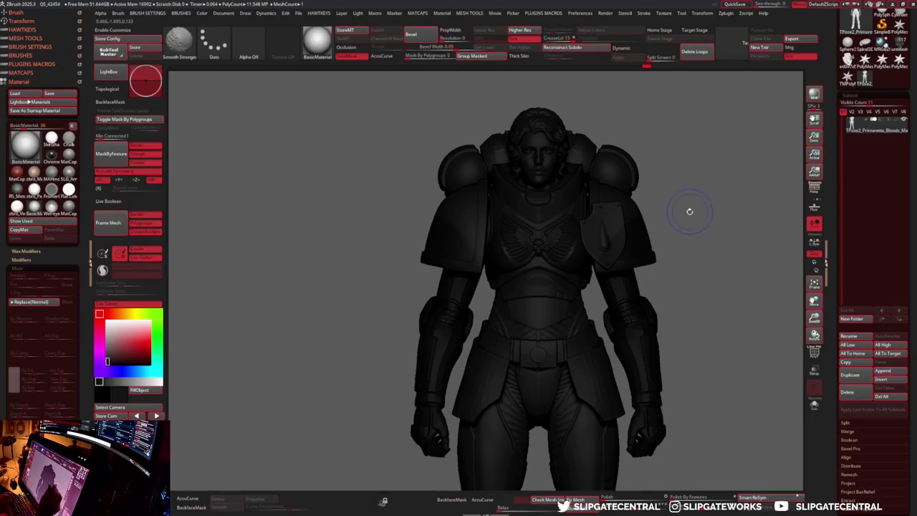
- Orbit the dark figure to check its back and shading, then show polygroups
{"action": "scroll", "coordinate": [690, 207], "scroll_direction": "down", "scroll_amount": 2}
{"action": "scroll", "coordinate": [666, 211], "scroll_direction": "down", "scroll_amount": 2}
{"action": "mouse_move", "coordinate": [667, 212]}
{"action": "left_mouse_down"}
{"action": "mouse_move", "coordinate": [583, 210]}
{"action": "mouse_move", "coordinate": [729, 255]}
{"action": "left_mouse_up"}
{"action": "scroll", "coordinate": [728, 255], "scroll_direction": "up", "scroll_amount": 3}
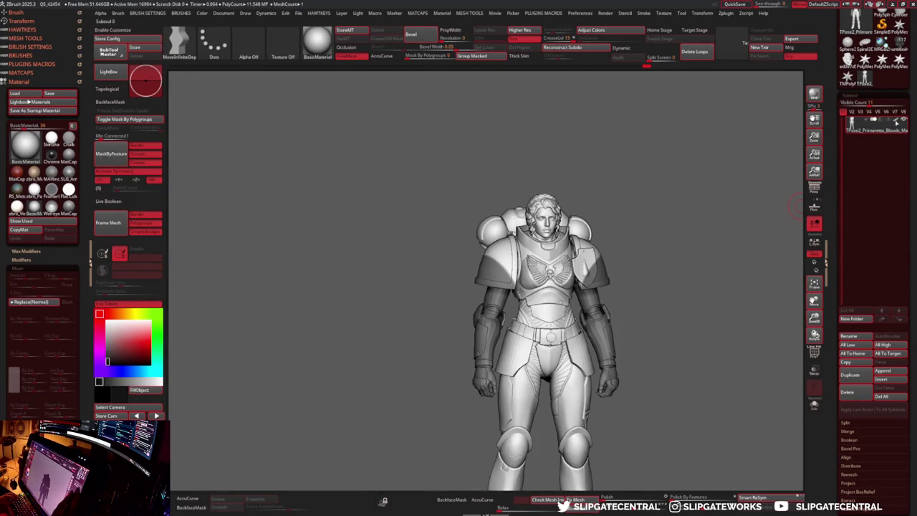
{"action": "mouse_move", "coordinate": [659, 235]}
{"action": "left_mouse_down"}
{"action": "mouse_move", "coordinate": [662, 294]}
{"action": "mouse_move", "coordinate": [773, 200]}
{"action": "mouse_move", "coordinate": [675, 269]}
{"action": "mouse_move", "coordinate": [648, 272]}
{"action": "mouse_move", "coordinate": [688, 271]}
{"action": "mouse_move", "coordinate": [661, 268]}
{"action": "left_mouse_up"}
{"action": "key", "text": "shift+f"}
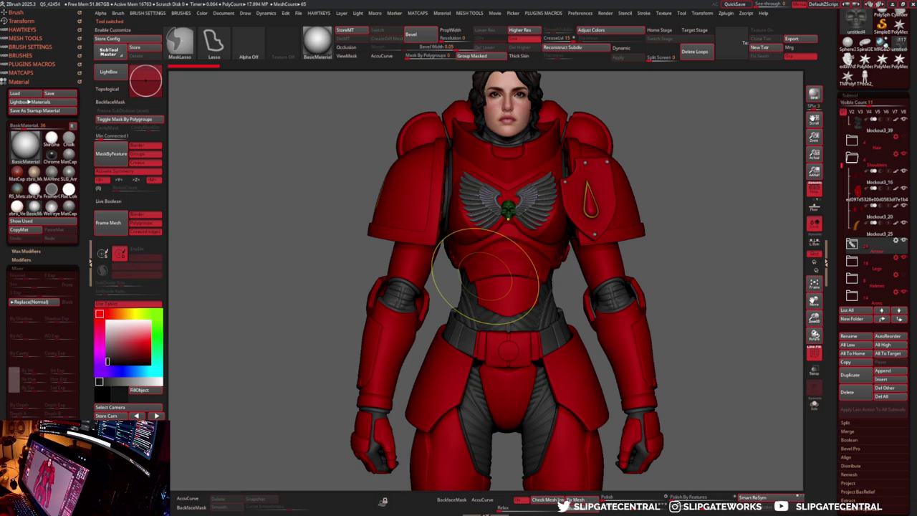
- Save the painted model and switch to the merged figure tool
{"action": "key", "text": "ctrl+s"}
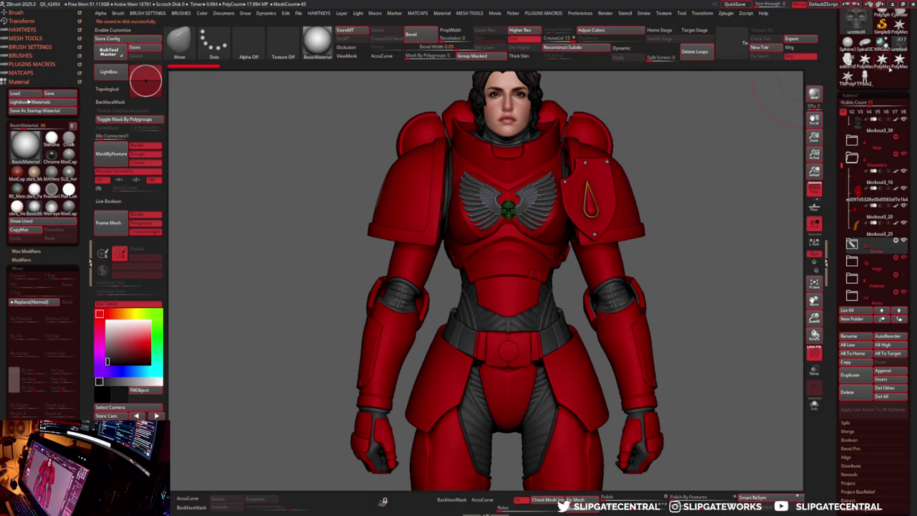
{"action": "left_click", "coordinate": [856, 22]}
{"action": "key", "text": "shift+f"}
{"action": "right_click_drag", "start_coordinate": [648, 233], "coordinate": [544, 287], "text": "ctrl"}
- Rotate the merged figure to a straight front view and undo the last change
{"action": "key", "text": "shift+f"}
{"action": "key", "text": "shift+f"}
{"action": "right_click_drag", "start_coordinate": [533, 200], "coordinate": [505, 190]}
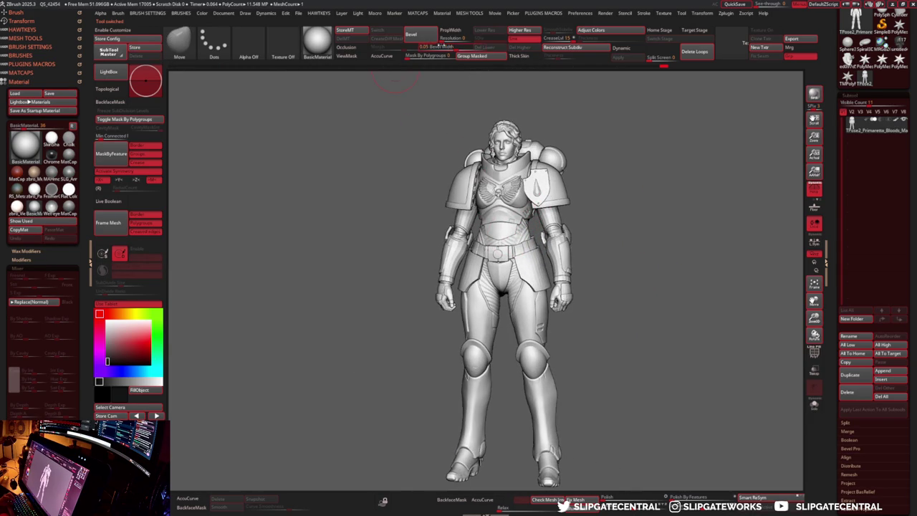
{"action": "right_click_drag", "start_coordinate": [394, 82], "coordinate": [441, 100], "text": "shift"}
{"action": "key", "text": "shift+f"}
{"action": "key", "text": "shift+f"}
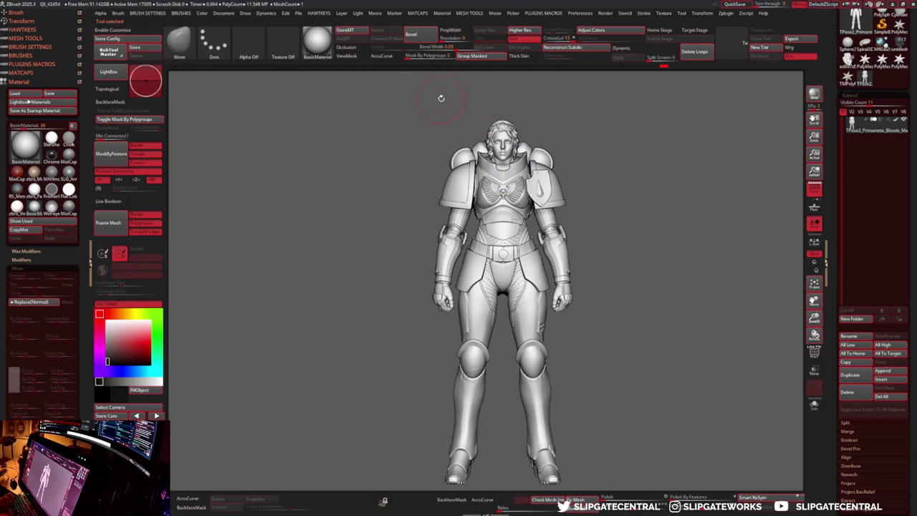
{"action": "key", "text": "ctrl+shift"}
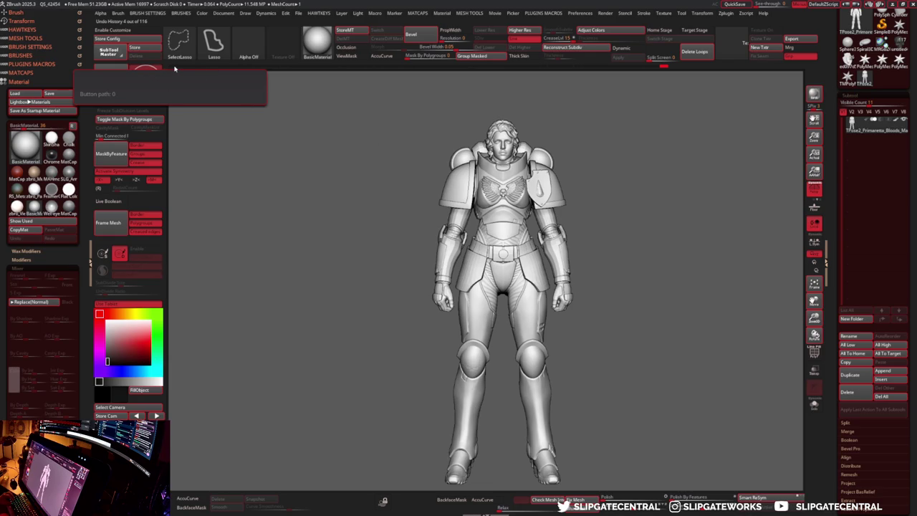
- Scrub undo history back to the latest armoured state and enable Occlusion
{"action": "left_click", "coordinate": [617, 149], "text": "ctrl+shift"}
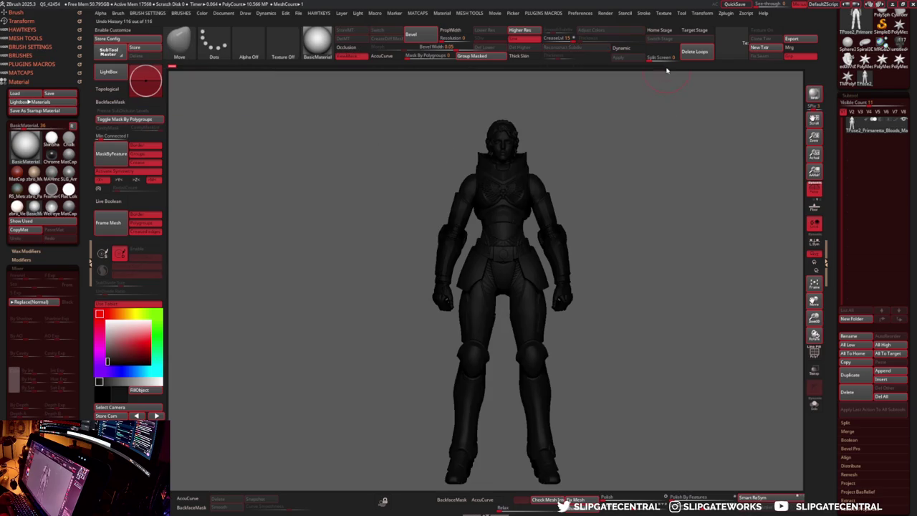
{"action": "mouse_move", "coordinate": [714, 65]}
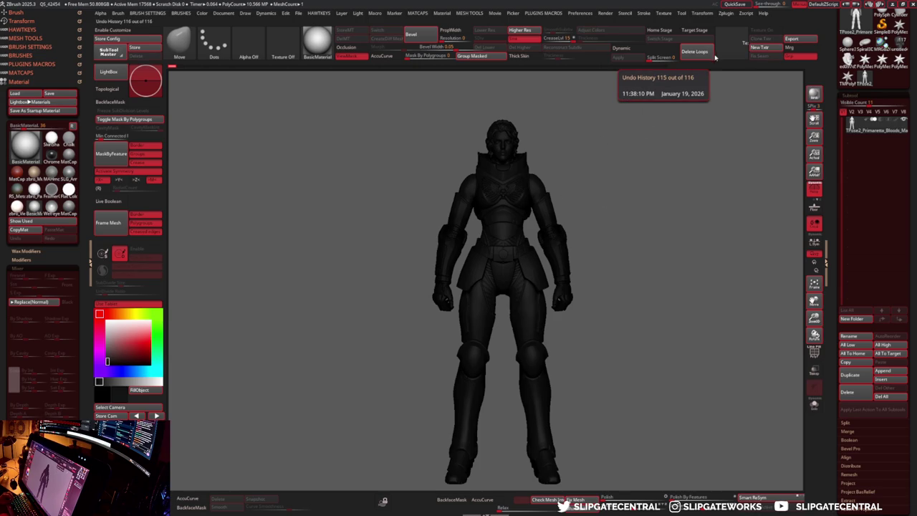
{"action": "left_click", "coordinate": [665, 68]}
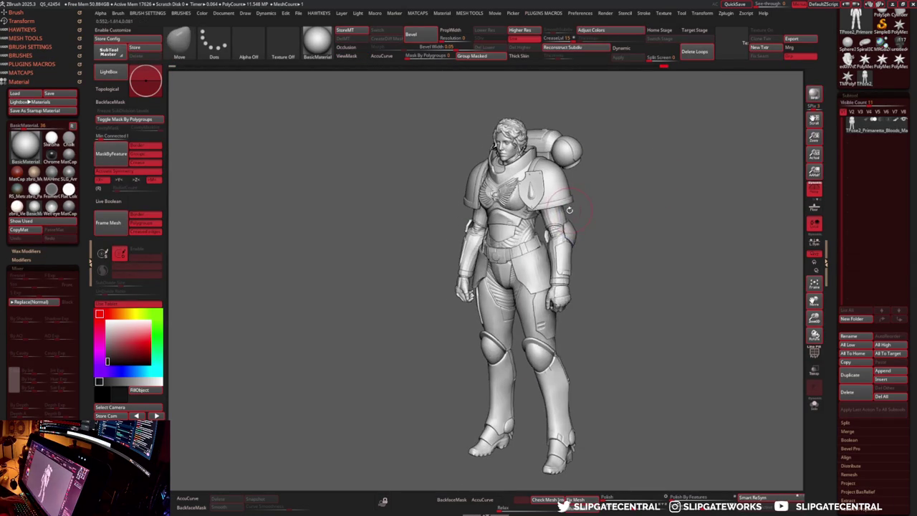
{"action": "left_click", "coordinate": [346, 47]}
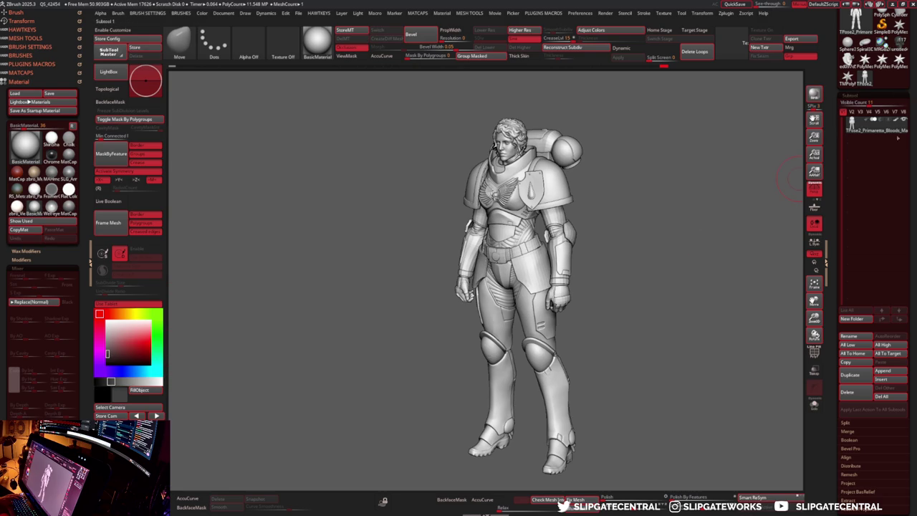
- Turn the model to a three-quarter view and open the custom plugin quick menu
{"action": "left_click_drag", "start_coordinate": [260, 315], "coordinate": [493, 247], "text": "shift"}
{"action": "mouse_move", "coordinate": [492, 247]}
{"action": "right_mouse_down"}
{"action": "mouse_move", "coordinate": [508, 233]}
{"action": "mouse_move", "coordinate": [493, 239]}
{"action": "mouse_move", "coordinate": [540, 257]}
{"action": "mouse_move", "coordinate": [566, 240]}
{"action": "mouse_move", "coordinate": [575, 198]}
{"action": "right_mouse_up"}
{"action": "key", "text": "space"}
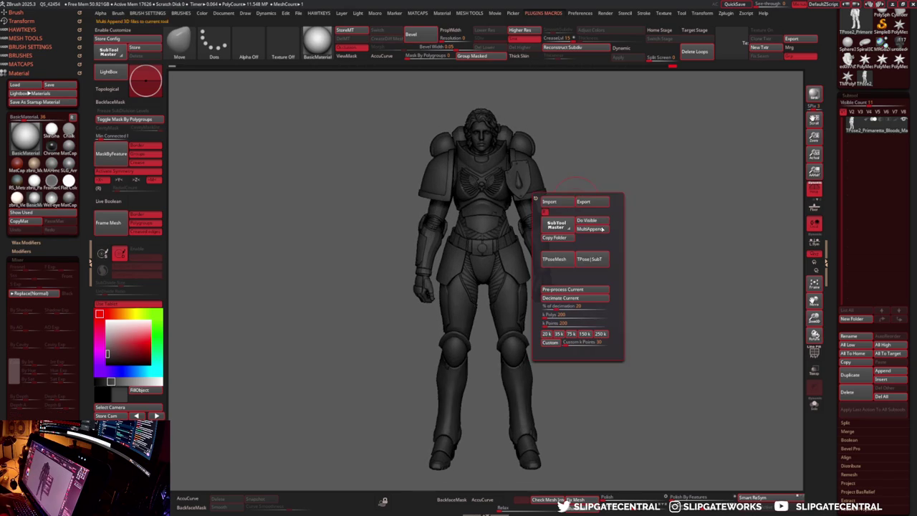
- Run the TPose/SubTool transfer and wait for 'Transfer of pose completed'
{"action": "left_click", "coordinate": [591, 259]}
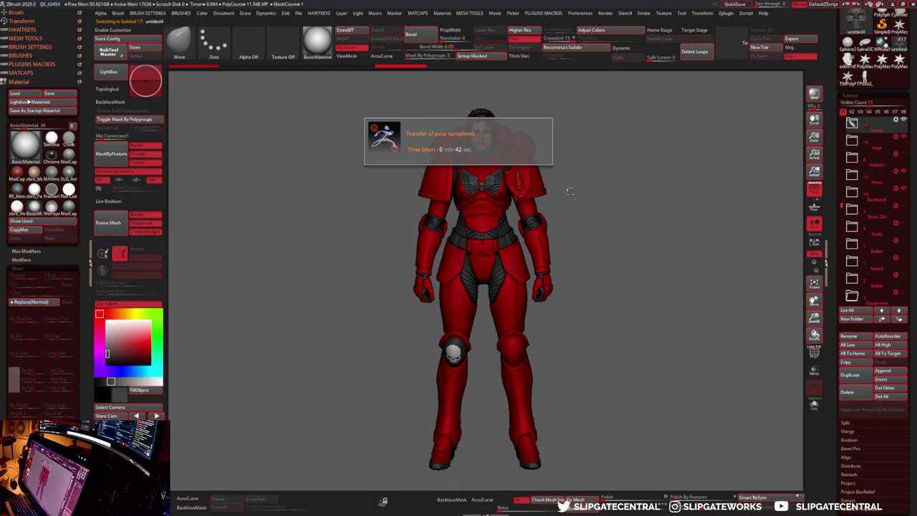
- Turn the view and make the Seals folder visible on the red figure's thigh
{"action": "mouse_move", "coordinate": [741, 200]}
{"action": "left_mouse_down"}
{"action": "mouse_move", "coordinate": [503, 209]}
{"action": "mouse_move", "coordinate": [479, 204]}
{"action": "mouse_move", "coordinate": [482, 196]}
{"action": "left_mouse_up"}
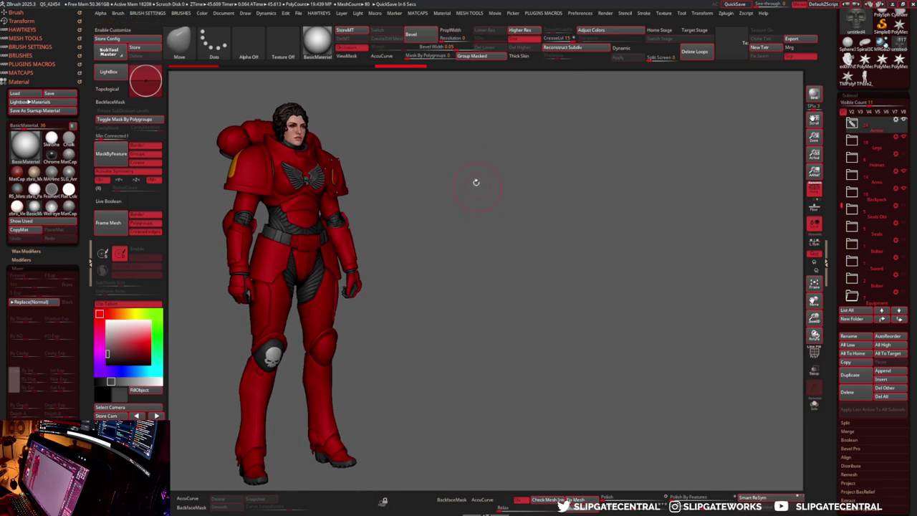
{"action": "key", "text": "m"}
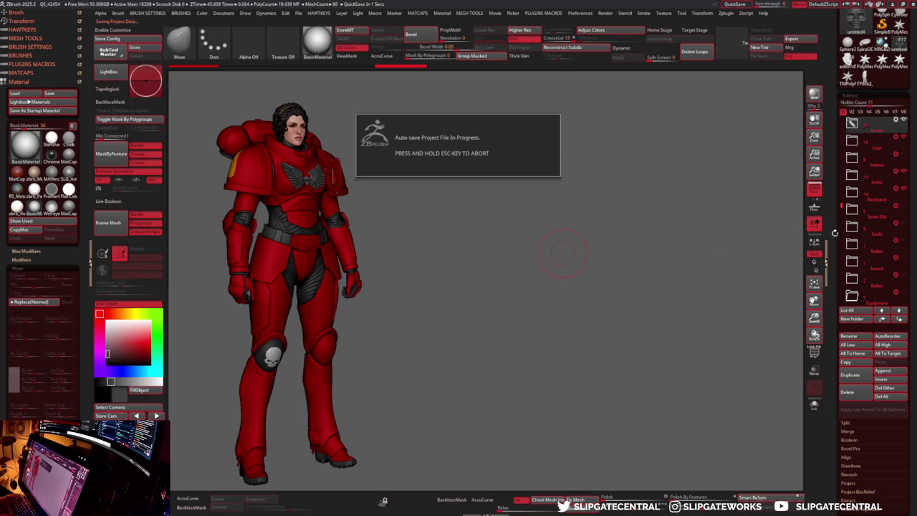
{"action": "left_click", "coordinate": [894, 208]}
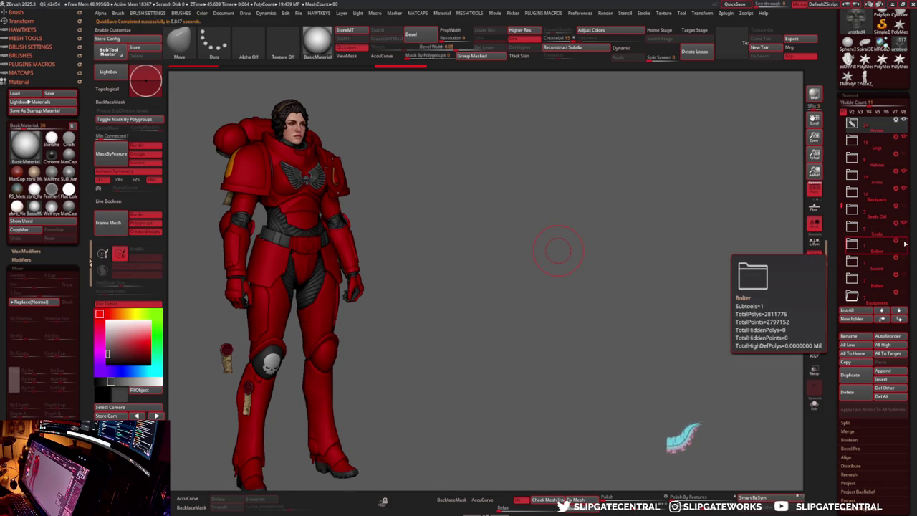
- Show one Bolter beside the figure, keeping the Sword and second bolter hidden
{"action": "left_click", "coordinate": [904, 243]}
{"action": "left_click", "coordinate": [904, 261]}
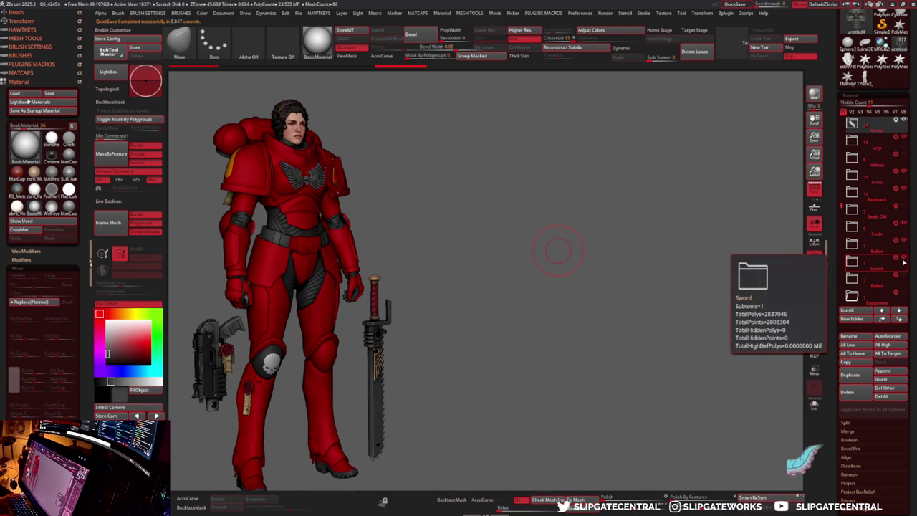
{"action": "left_click", "coordinate": [904, 262]}
{"action": "left_click", "coordinate": [905, 278]}
{"action": "left_click", "coordinate": [904, 278]}
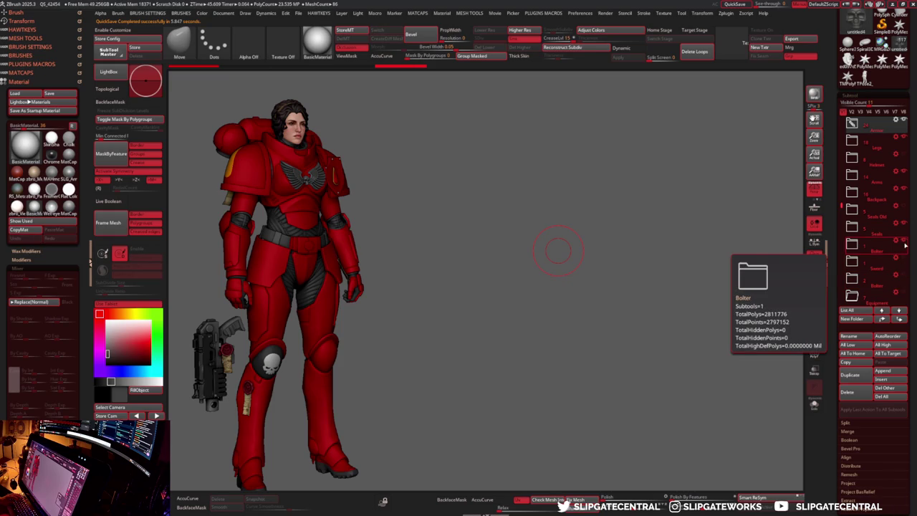
{"action": "left_click", "coordinate": [904, 243]}
- Frame the figure and bolter from the front, zoomed in closer
{"action": "mouse_move", "coordinate": [671, 247]}
{"action": "left_mouse_down"}
{"action": "mouse_move", "coordinate": [688, 261]}
{"action": "mouse_move", "coordinate": [780, 258]}
{"action": "left_mouse_up"}
{"action": "key", "text": "f"}
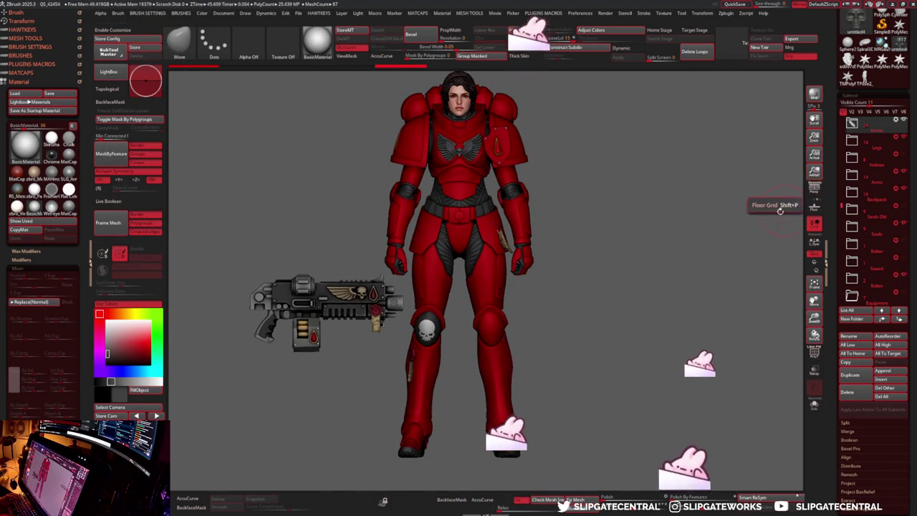
{"action": "left_click_drag", "start_coordinate": [799, 227], "coordinate": [774, 253], "text": "alt"}
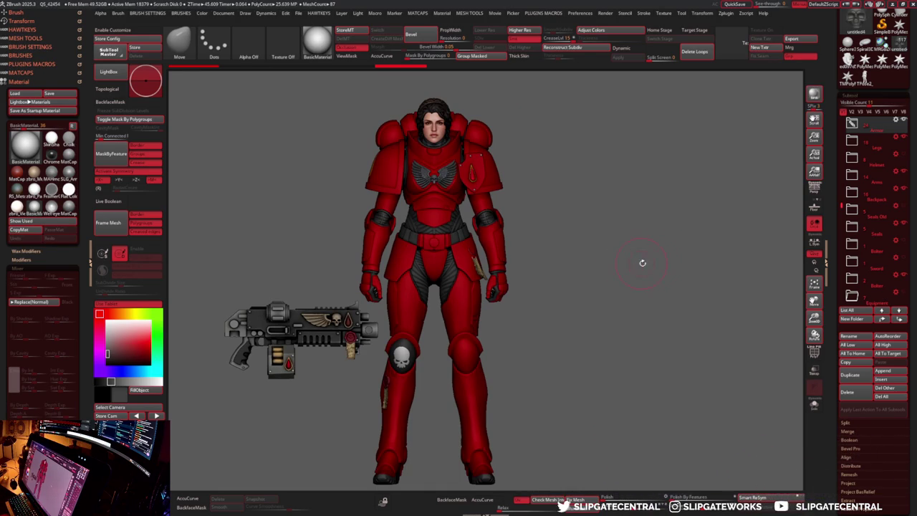
{"action": "left_click_drag", "start_coordinate": [681, 256], "coordinate": [773, 247], "text": "alt"}
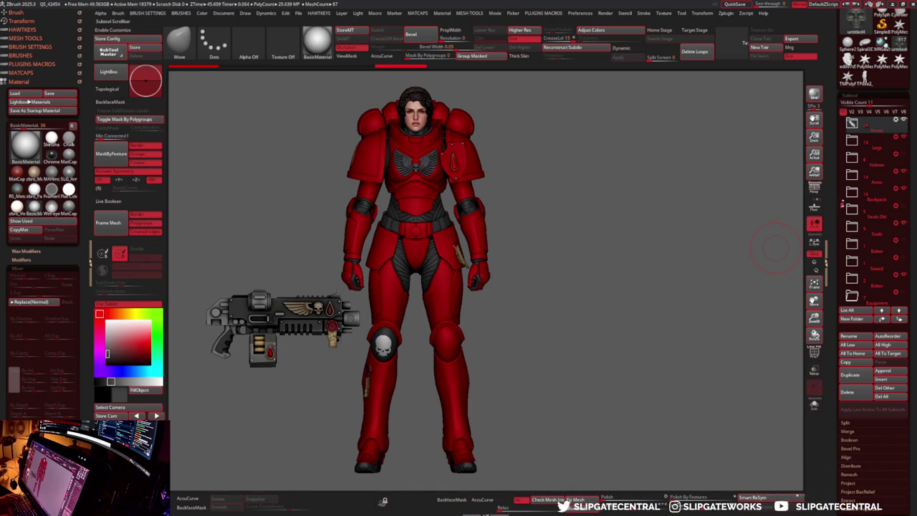
{"action": "left_click_drag", "start_coordinate": [841, 204], "coordinate": [841, 223]}
- Reveal the Equipment pouches and select Pouch2 from a rear three-quarter view
{"action": "left_click", "coordinate": [851, 228]}
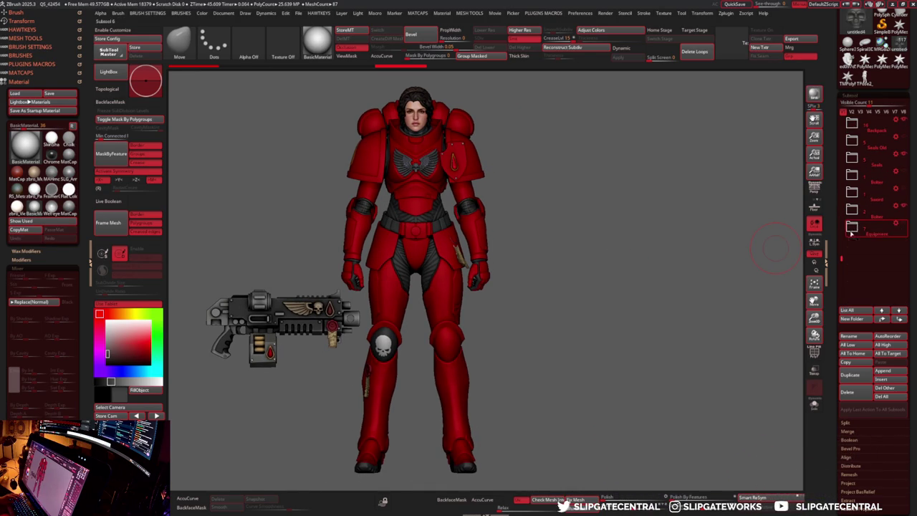
{"action": "mouse_move", "coordinate": [602, 225]}
{"action": "left_mouse_down"}
{"action": "mouse_move", "coordinate": [539, 234]}
{"action": "mouse_move", "coordinate": [600, 231]}
{"action": "mouse_move", "coordinate": [401, 228]}
{"action": "left_mouse_up"}
{"action": "left_click", "coordinate": [387, 225], "text": "alt"}
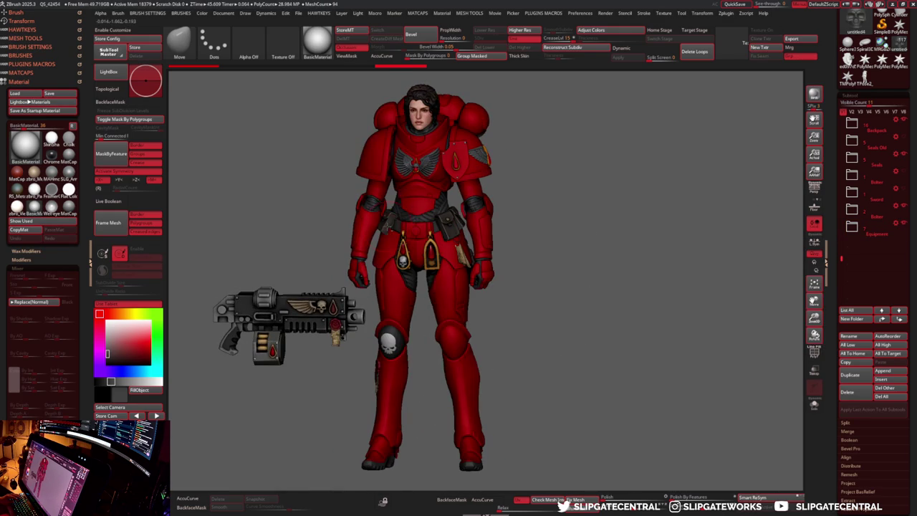
- Select the hanging seal scroll and move it lower on the belt with the gizmo
{"action": "key", "text": "ctrl+shift+f"}
{"action": "key", "text": "ctrl+shift+f"}
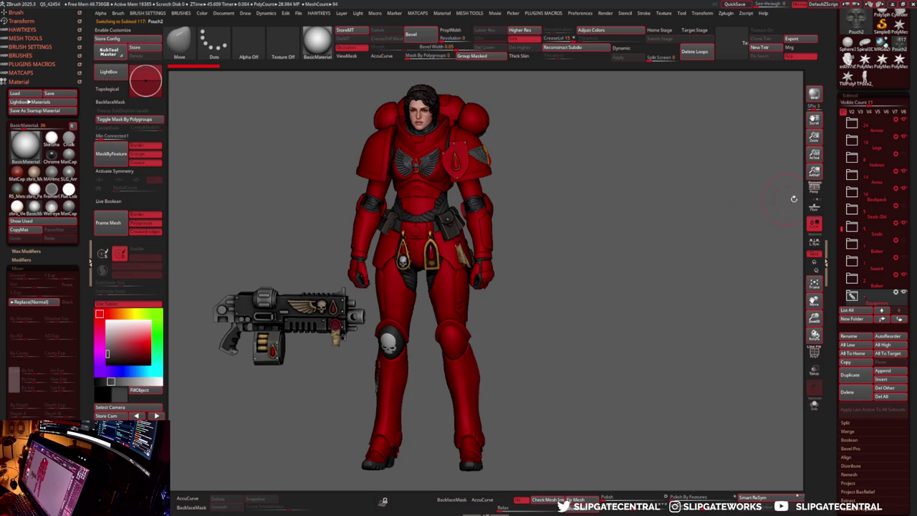
{"action": "left_click_drag", "start_coordinate": [841, 226], "coordinate": [842, 241]}
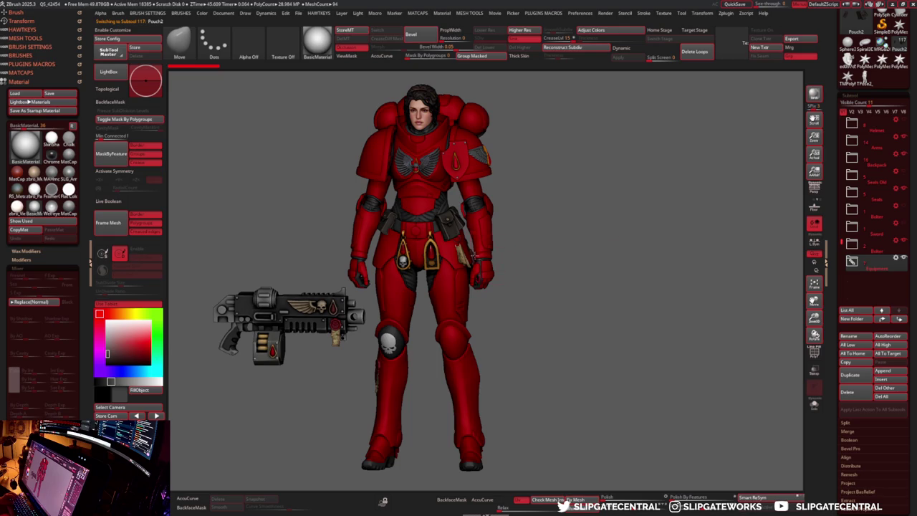
{"action": "left_click", "coordinate": [455, 239], "text": "alt"}
{"action": "key", "text": "w"}
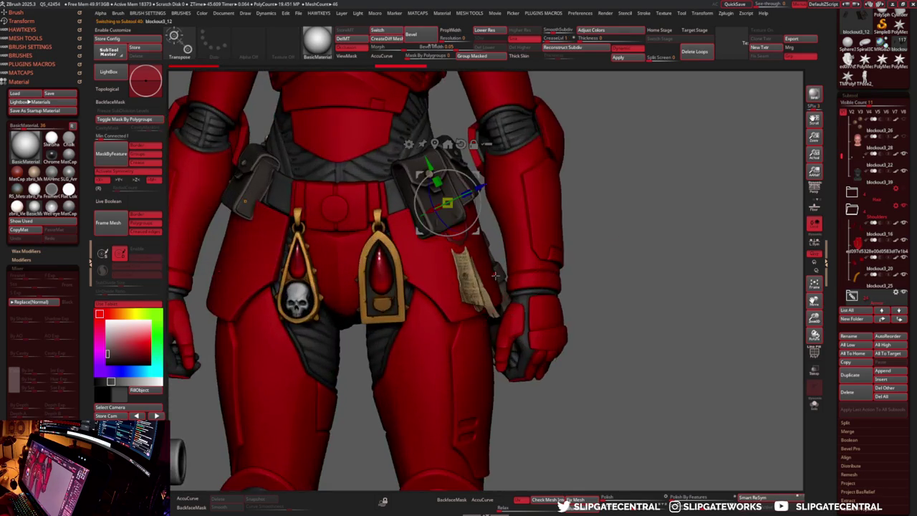
{"action": "key", "text": "ctrl+shift+s"}
{"action": "key", "text": "ctrl+shift+s"}
{"action": "left_click", "coordinate": [473, 276], "text": "alt"}
{"action": "key", "text": "ctrl+shift+s"}
{"action": "key", "text": "ctrl+shift+s"}
{"action": "left_click_drag", "start_coordinate": [453, 224], "coordinate": [467, 244]}
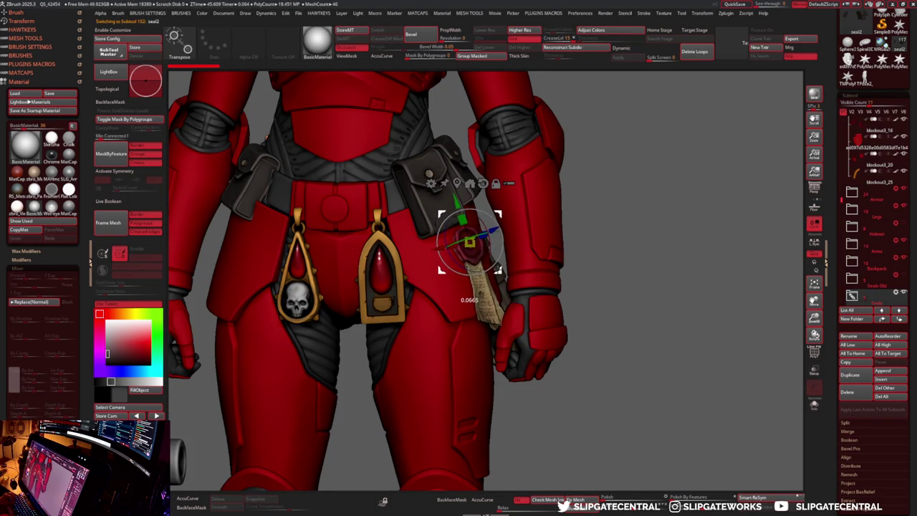
{"action": "key", "text": "q"}
- Inspect the waist pouch from the side and above, then set the figure upright
{"action": "scroll", "coordinate": [520, 263], "scroll_direction": "down", "scroll_amount": 5}
{"action": "key", "text": "w"}
{"action": "mouse_move", "coordinate": [520, 263]}
{"action": "right_mouse_down"}
{"action": "mouse_move", "coordinate": [539, 273]}
{"action": "mouse_move", "coordinate": [524, 292]}
{"action": "right_mouse_up"}
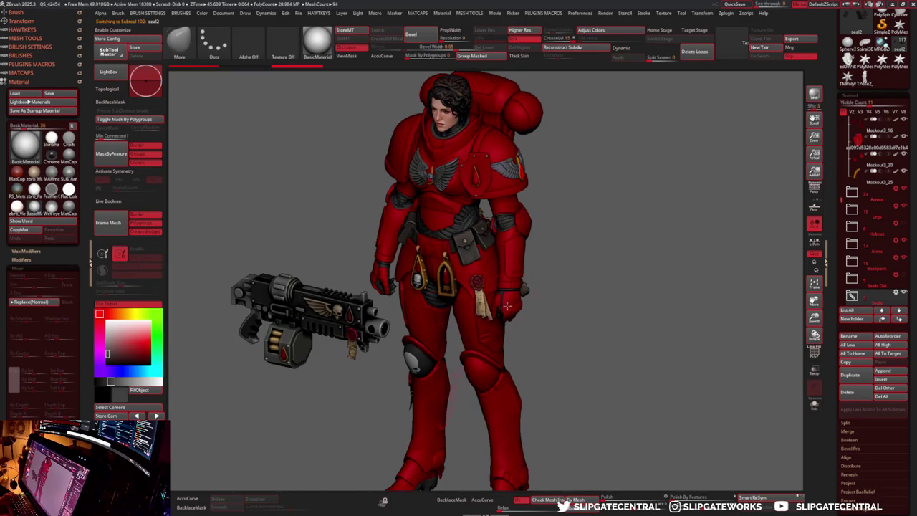
{"action": "key", "text": "q"}
{"action": "key", "text": "w"}
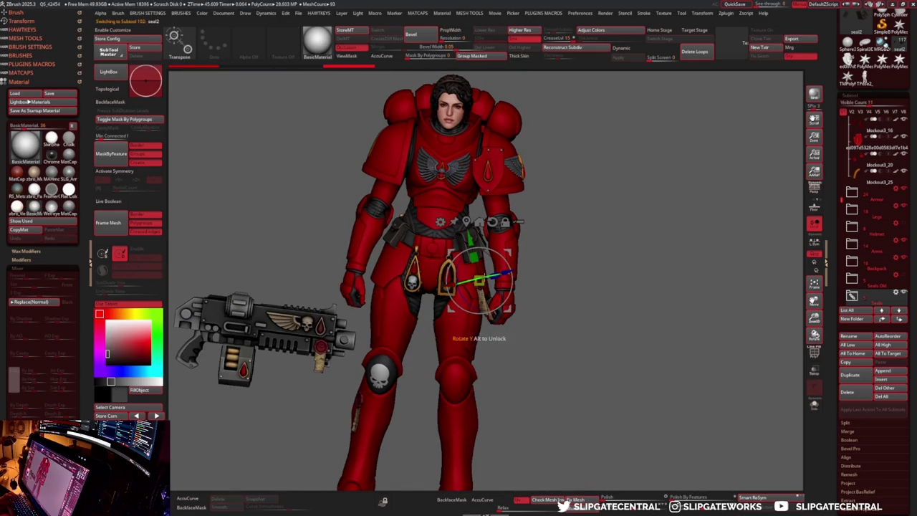
{"action": "scroll", "coordinate": [561, 287], "scroll_direction": "up", "scroll_amount": 5}
{"action": "mouse_move", "coordinate": [560, 288]}
{"action": "right_mouse_down"}
{"action": "mouse_move", "coordinate": [571, 228]}
{"action": "mouse_move", "coordinate": [523, 283]}
{"action": "right_mouse_up"}
{"action": "key", "text": "q"}
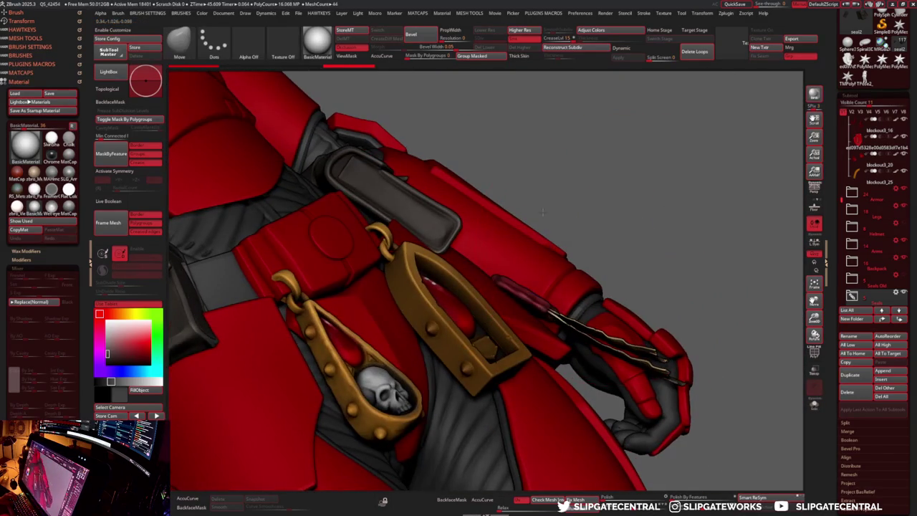
{"action": "scroll", "coordinate": [467, 283], "scroll_direction": "down", "scroll_amount": 5}
{"action": "right_click_drag", "start_coordinate": [467, 285], "coordinate": [444, 301]}
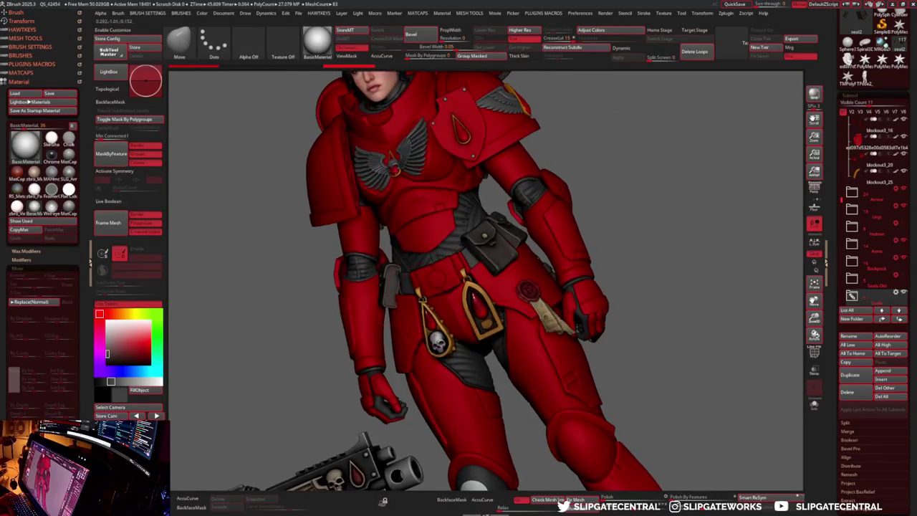
- Solo Pouch2 and move the green pouch down and left onto the hip
{"action": "left_click", "coordinate": [393, 273], "text": "alt"}
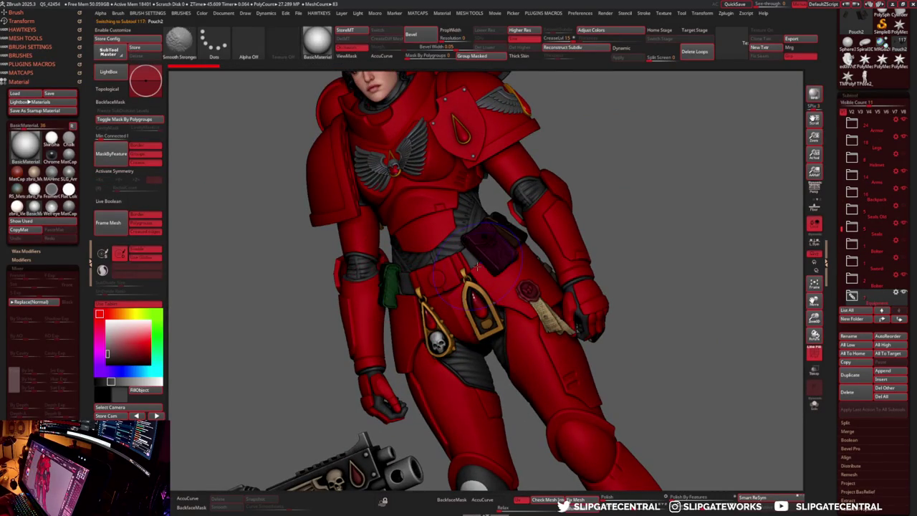
{"action": "key", "text": "shift+ctrl+s"}
{"action": "right_click_drag", "start_coordinate": [454, 330], "coordinate": [409, 225]}
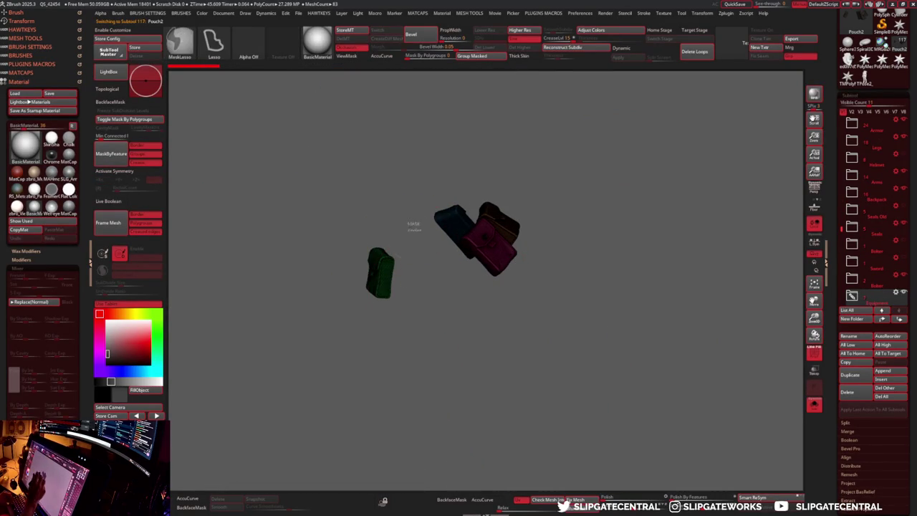
{"action": "key", "text": "w"}
{"action": "right_click_drag", "start_coordinate": [428, 342], "coordinate": [502, 301]}
{"action": "left_click", "coordinate": [369, 261], "text": "alt"}
{"action": "key", "text": "shift+ctrl+s"}
{"action": "right_click_drag", "start_coordinate": [423, 280], "coordinate": [430, 301]}
{"action": "left_click_drag", "start_coordinate": [351, 254], "coordinate": [344, 267]}
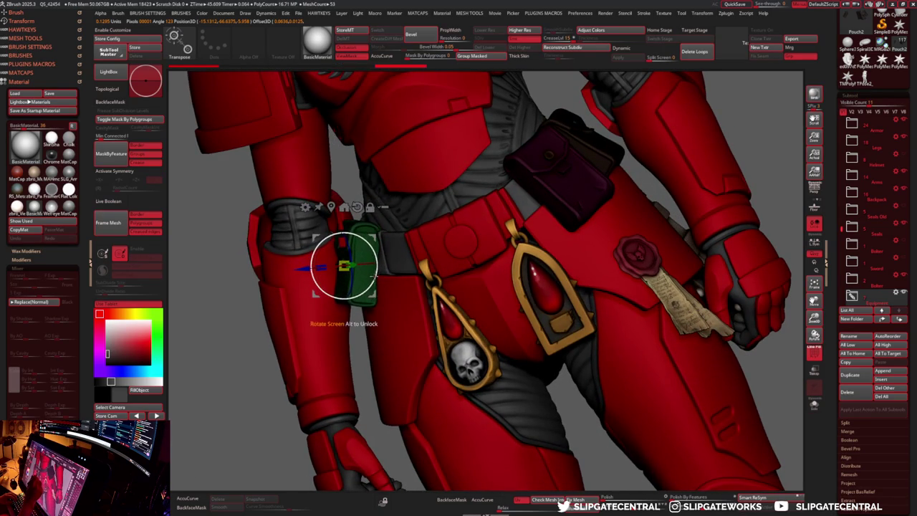
{"action": "key", "text": "q"}
{"action": "mouse_move", "coordinate": [344, 266]}
{"action": "right_mouse_down", "text": "ctrl"}
{"action": "mouse_move", "coordinate": [655, 175]}
{"action": "mouse_move", "coordinate": [674, 178]}
{"action": "right_mouse_up", "text": "ctrl"}
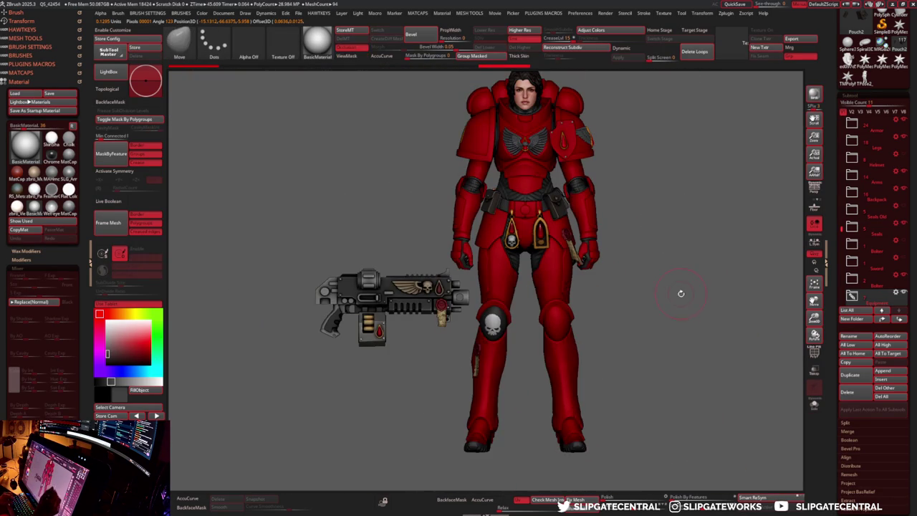
{"action": "mouse_move", "coordinate": [401, 315]}
{"action": "right_mouse_down", "text": "ctrl"}
{"action": "mouse_move", "coordinate": [485, 301]}
{"action": "mouse_move", "coordinate": [469, 304]}
{"action": "right_mouse_up", "text": "ctrl"}
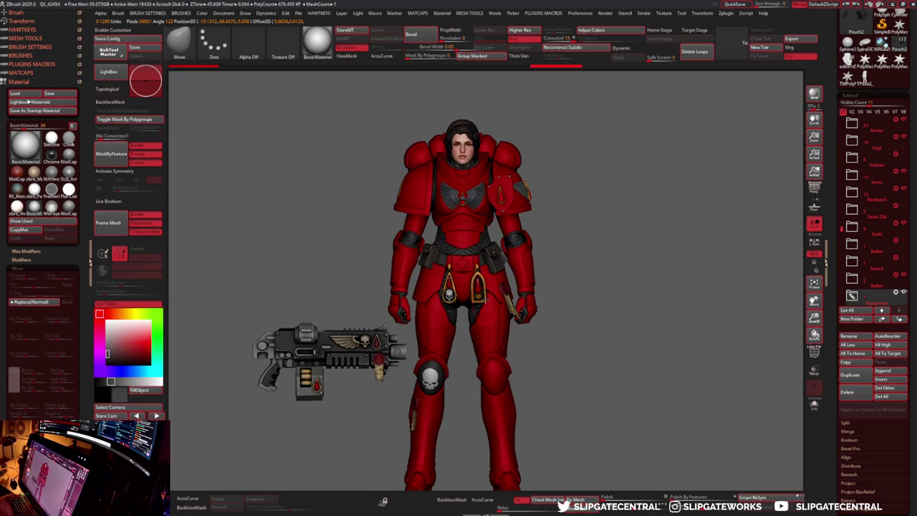
{"action": "key", "text": "b"}
{"action": "key", "text": "d"}
{"action": "key", "text": "s"}
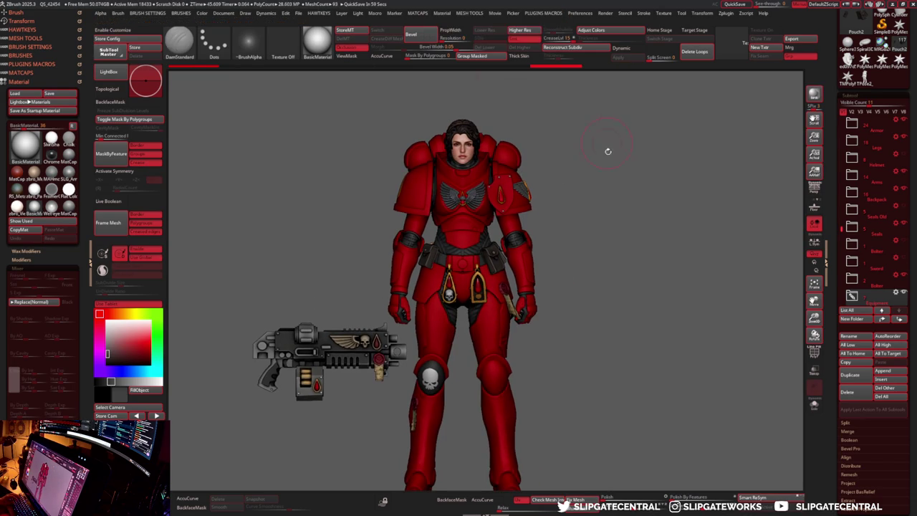
{"action": "right_click_drag", "start_coordinate": [597, 125], "coordinate": [853, 210], "text": "ctrl"}
{"action": "mouse_move", "coordinate": [796, 193]}
{"action": "right_mouse_down"}
{"action": "mouse_move", "coordinate": [544, 286]}
{"action": "mouse_move", "coordinate": [563, 297]}
{"action": "mouse_move", "coordinate": [505, 267]}
{"action": "mouse_move", "coordinate": [558, 258]}
{"action": "right_mouse_up"}
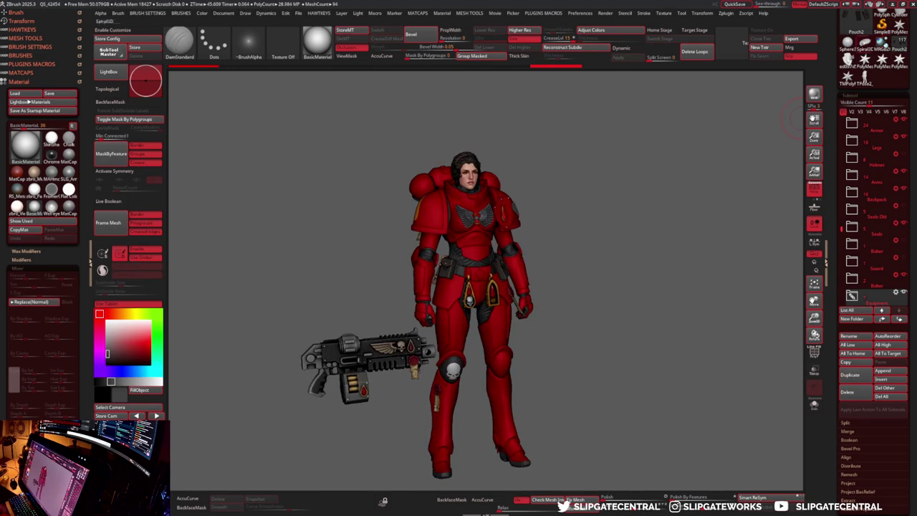
{"action": "scroll", "coordinate": [848, 40], "scroll_direction": "up", "scroll_amount": 5}
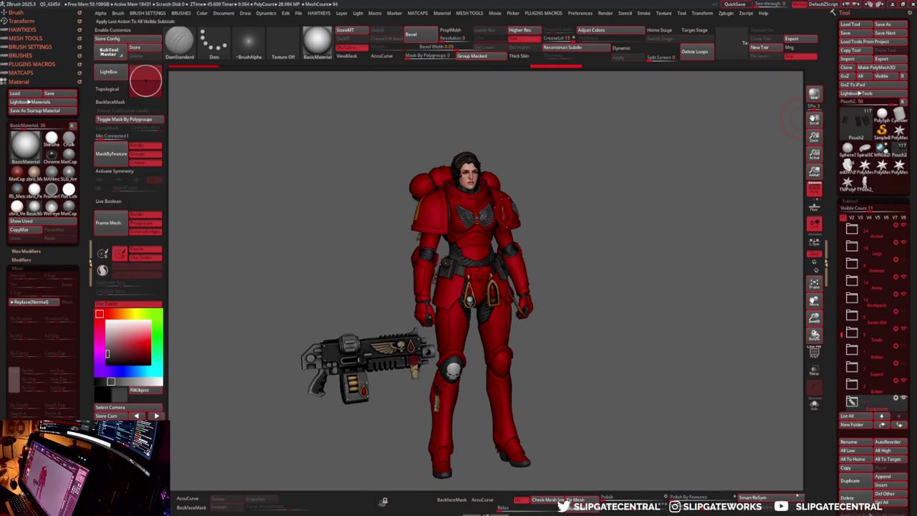
- Switch to the figure version without bolter or belt gear and rotate to its side
{"action": "left_click", "coordinate": [865, 165]}
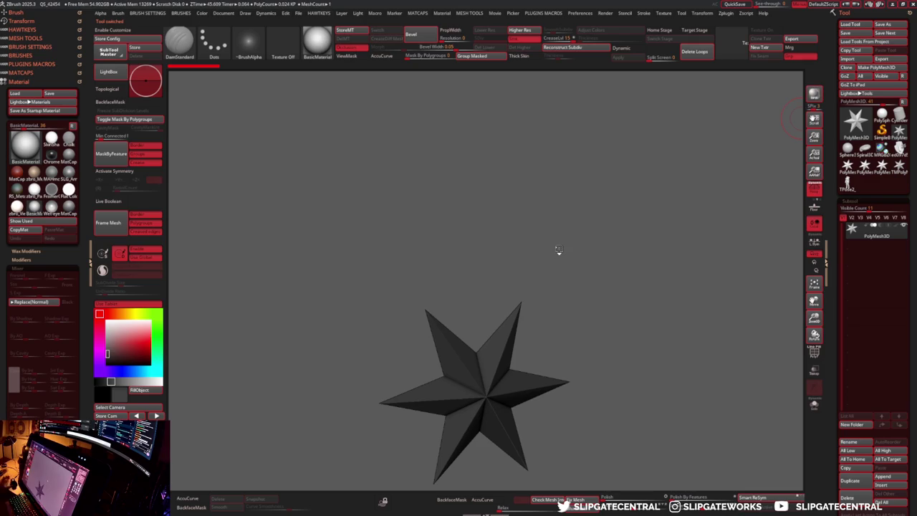
{"action": "left_click_drag", "start_coordinate": [542, 263], "coordinate": [727, 260]}
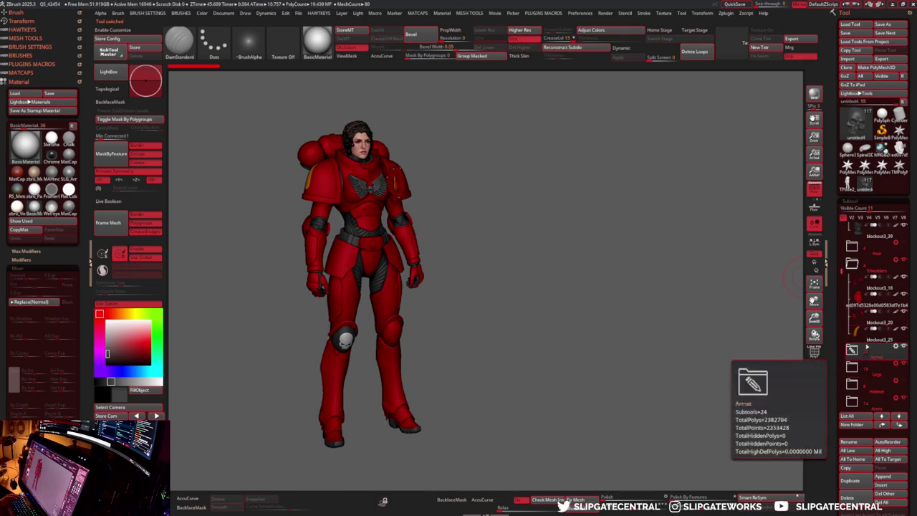
- Collapse Shoulders and make the Seals, Bolter and Equipment folders visible
{"action": "left_click", "coordinate": [851, 264]}
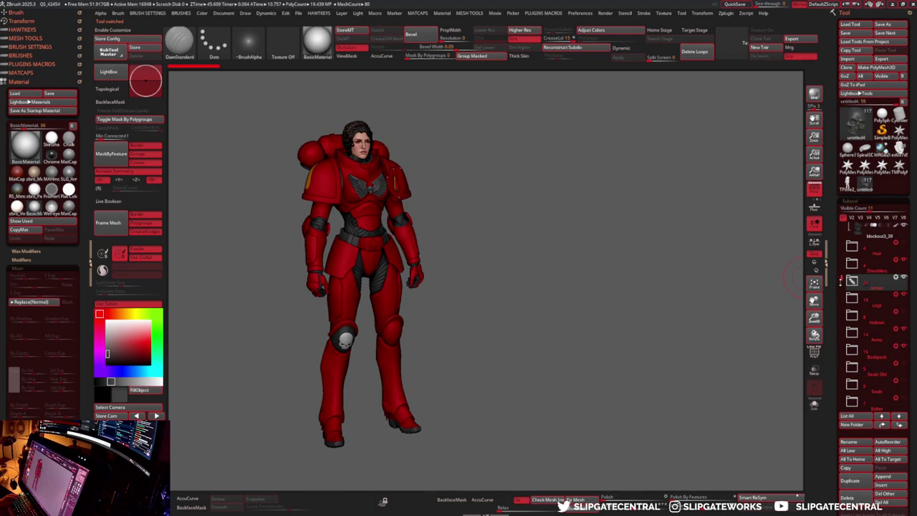
{"action": "left_click_drag", "start_coordinate": [841, 287], "coordinate": [839, 301]}
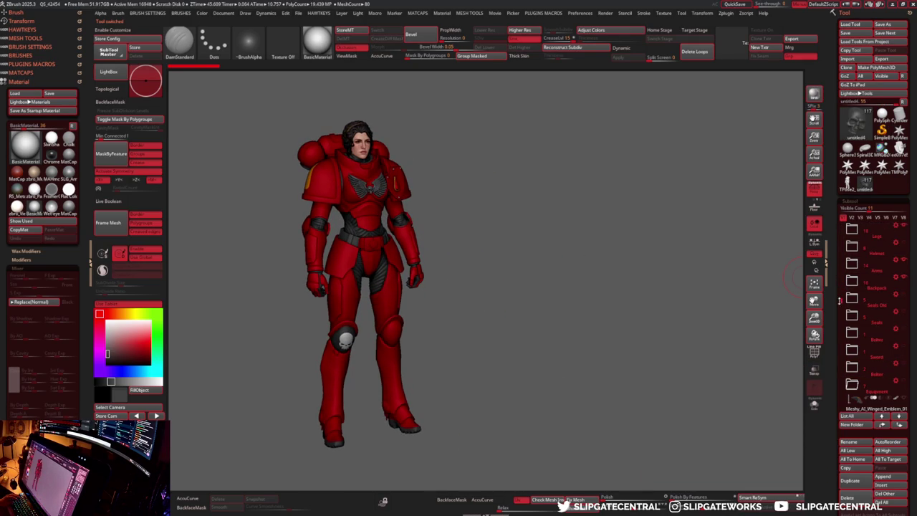
{"action": "left_click", "coordinate": [904, 314]}
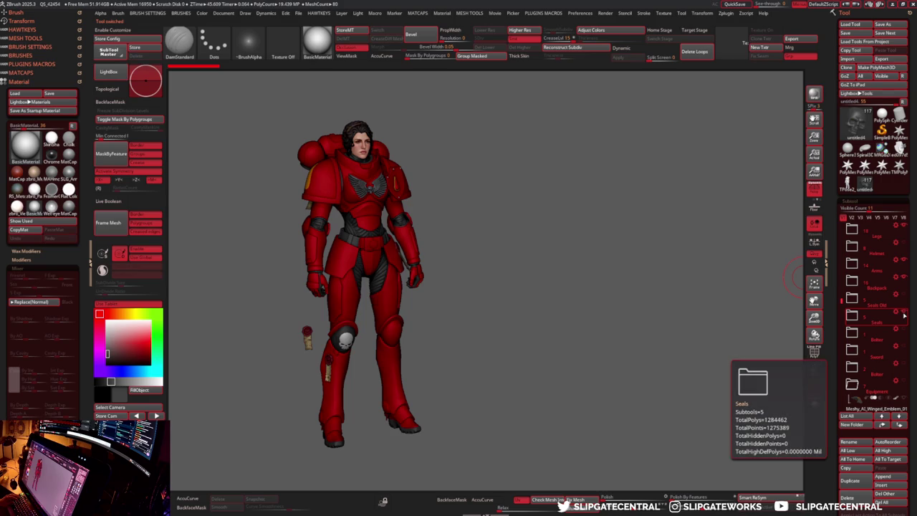
{"action": "left_click", "coordinate": [904, 367]}
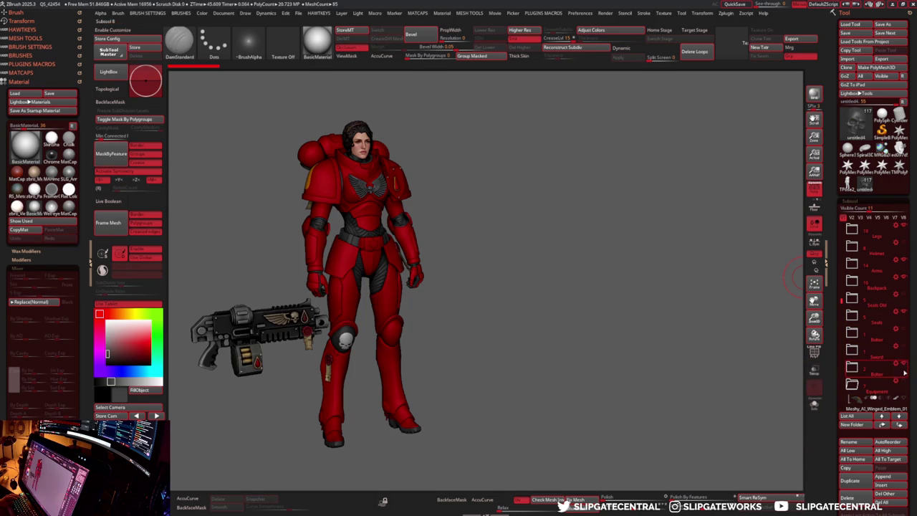
{"action": "left_click", "coordinate": [903, 383]}
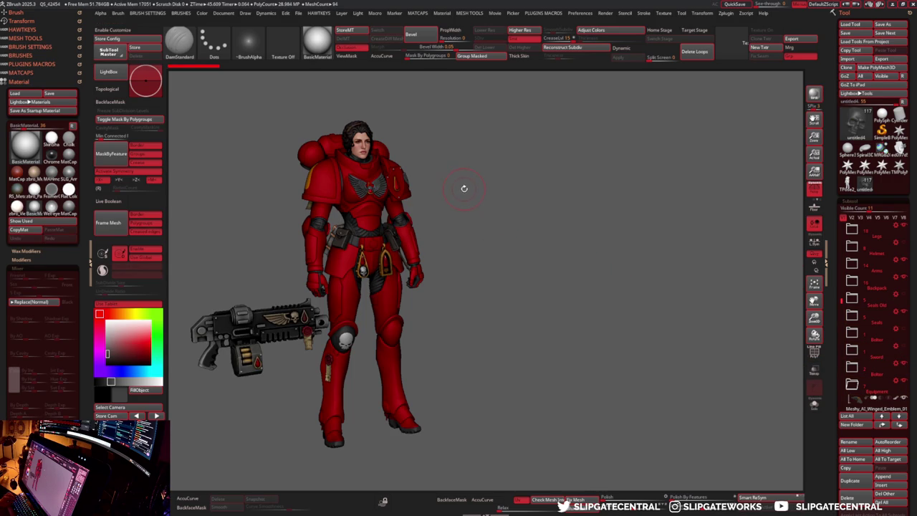
- Face the figure front, shift it right, and darken the background to charcoal grey
{"action": "left_click_drag", "start_coordinate": [465, 187], "coordinate": [493, 179]}
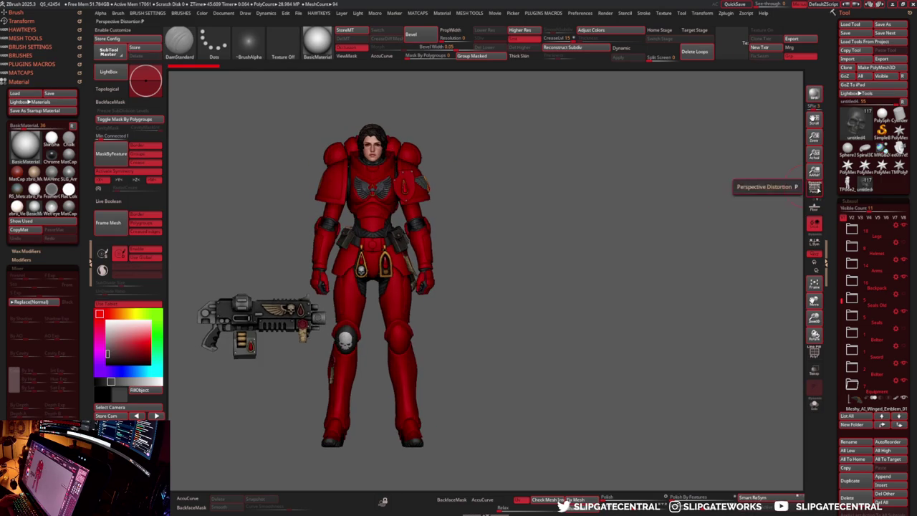
{"action": "mouse_move", "coordinate": [631, 200]}
{"action": "left_mouse_down", "text": "alt"}
{"action": "mouse_move", "coordinate": [750, 207]}
{"action": "mouse_move", "coordinate": [739, 230]}
{"action": "mouse_move", "coordinate": [756, 224]}
{"action": "mouse_move", "coordinate": [763, 236]}
{"action": "mouse_move", "coordinate": [776, 218]}
{"action": "left_mouse_up", "text": "alt"}
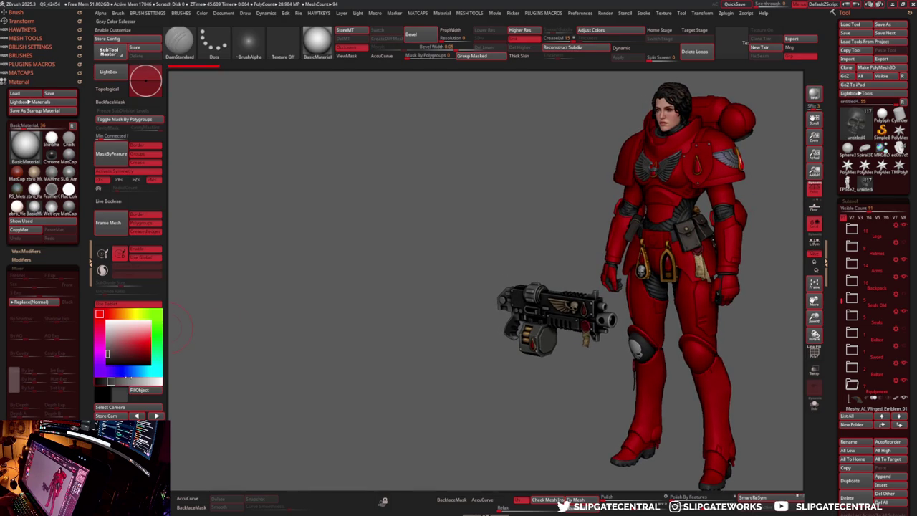
{"action": "left_click", "coordinate": [114, 381]}
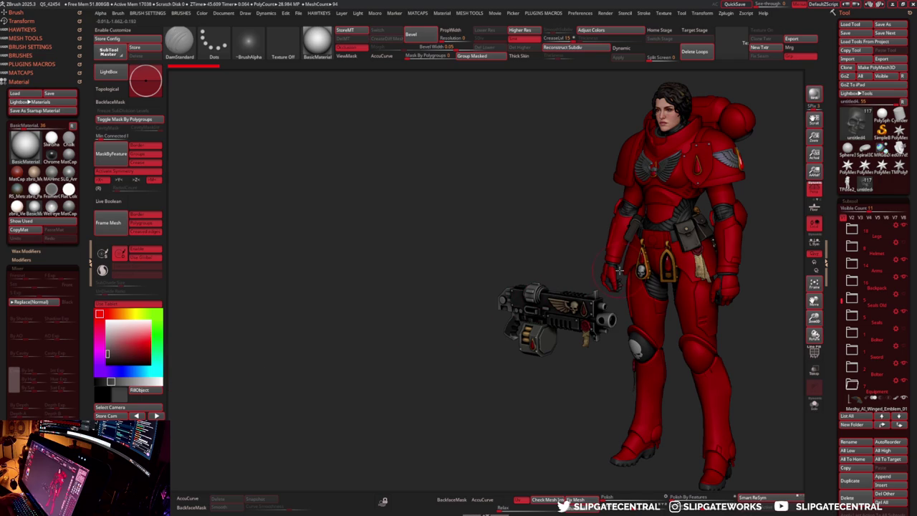
{"action": "left_click_drag", "start_coordinate": [842, 296], "coordinate": [843, 246]}
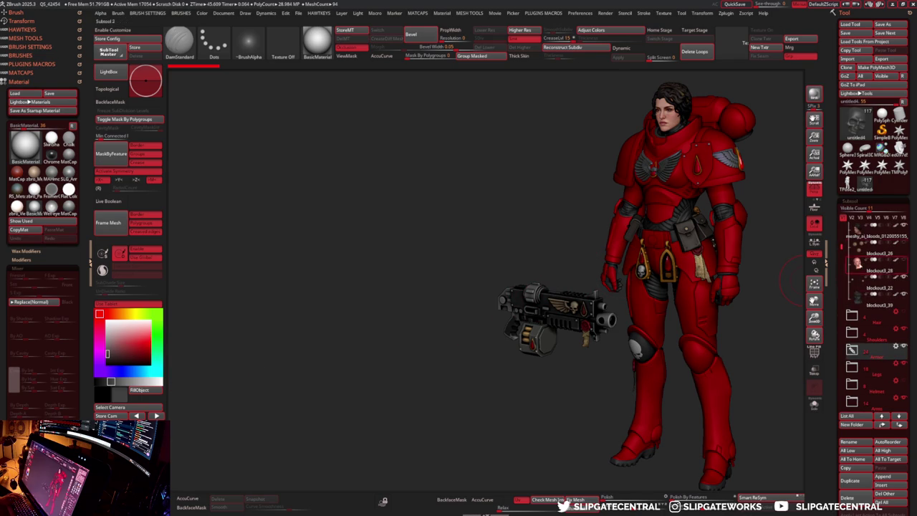
{"action": "mouse_move", "coordinate": [880, 270]}
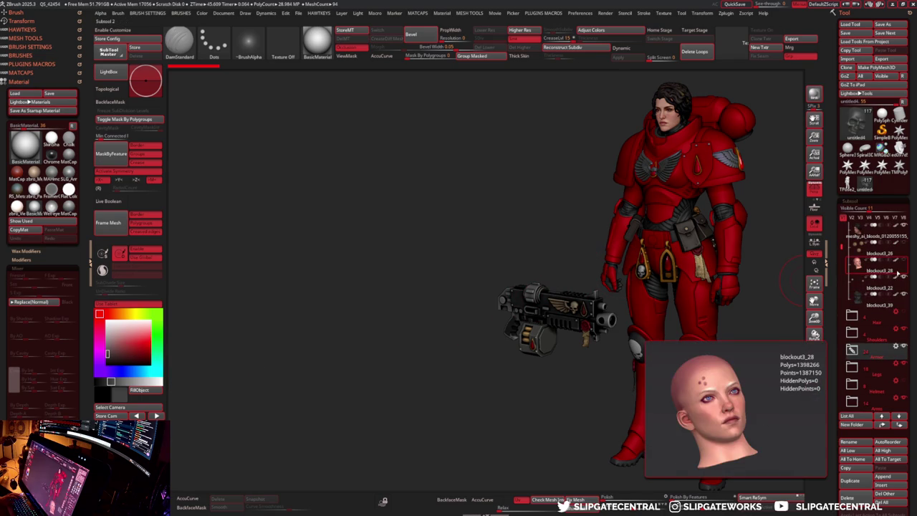
- Delete the blockout3_28 head, then solo and frame the meshy_ai_bloods head
{"action": "left_click", "coordinate": [898, 275]}
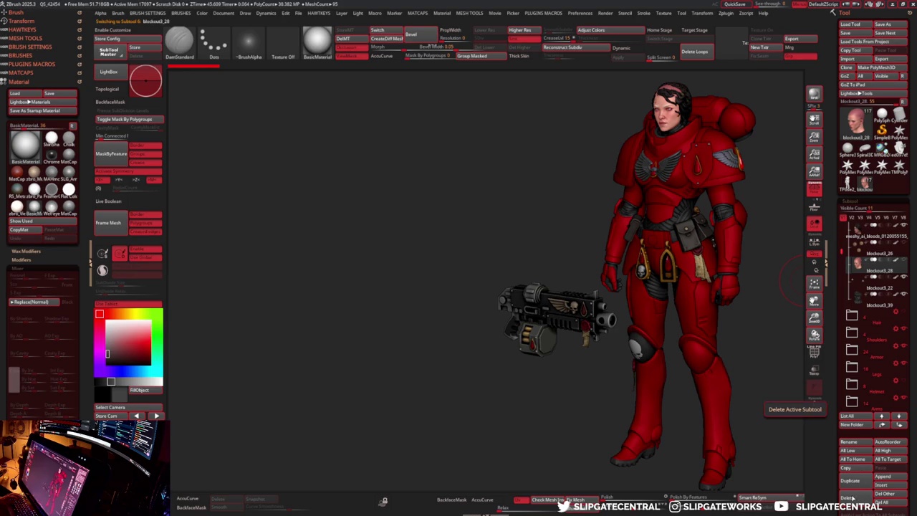
{"action": "left_click", "coordinate": [848, 497]}
{"action": "left_click", "coordinate": [892, 253]}
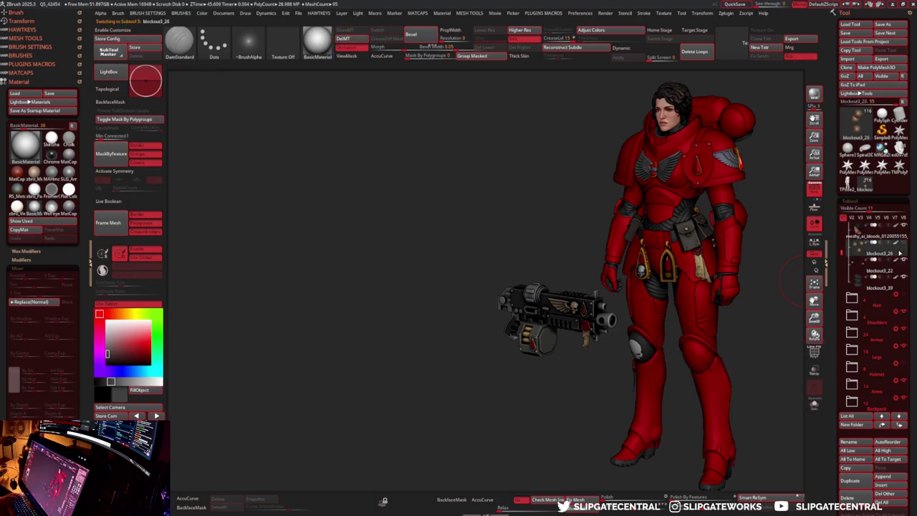
{"action": "left_click", "coordinate": [877, 235]}
{"action": "left_click", "coordinate": [815, 405]}
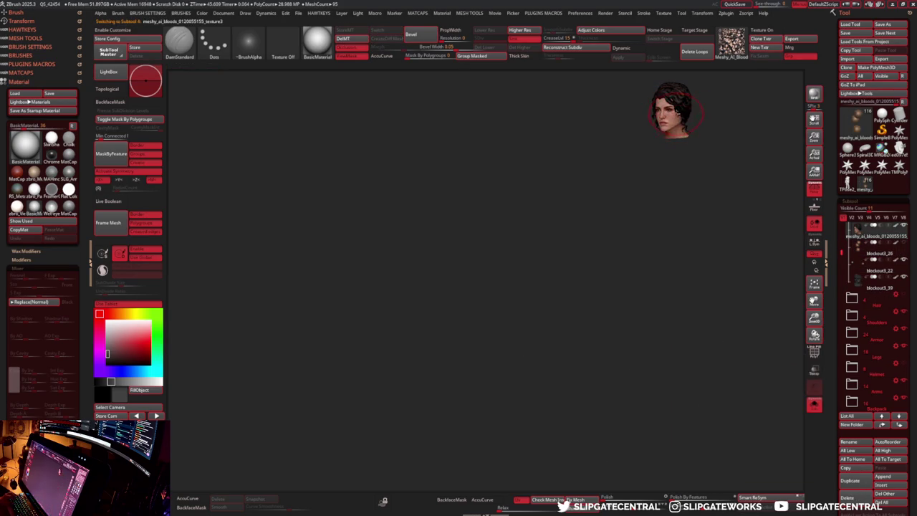
{"action": "key", "text": "f"}
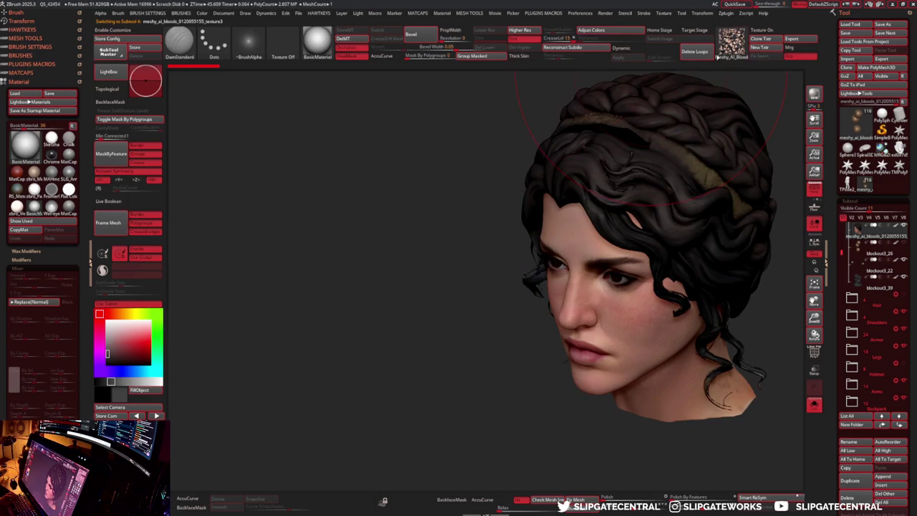
{"action": "left_click", "coordinate": [725, 13]}
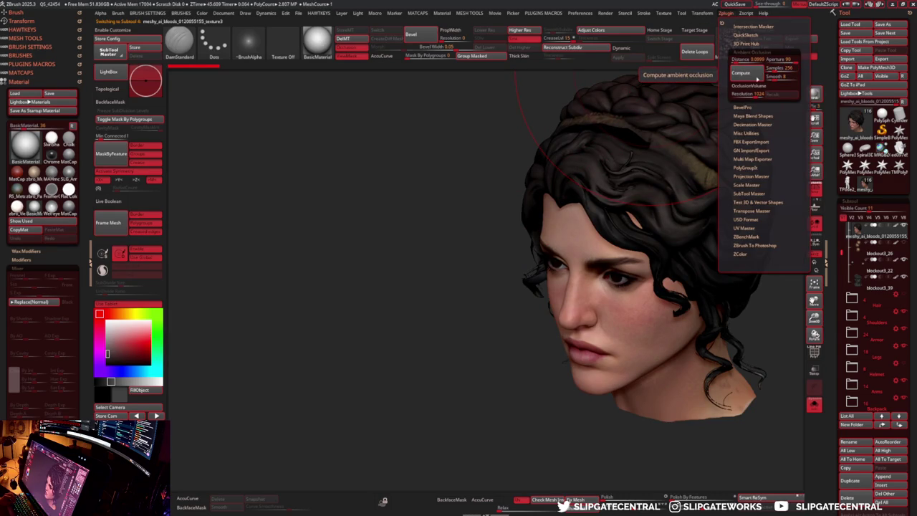
- Compute ambient occlusion on the Meshy head, then bring up Texture Map Adjust Colors
{"action": "left_click", "coordinate": [745, 74]}
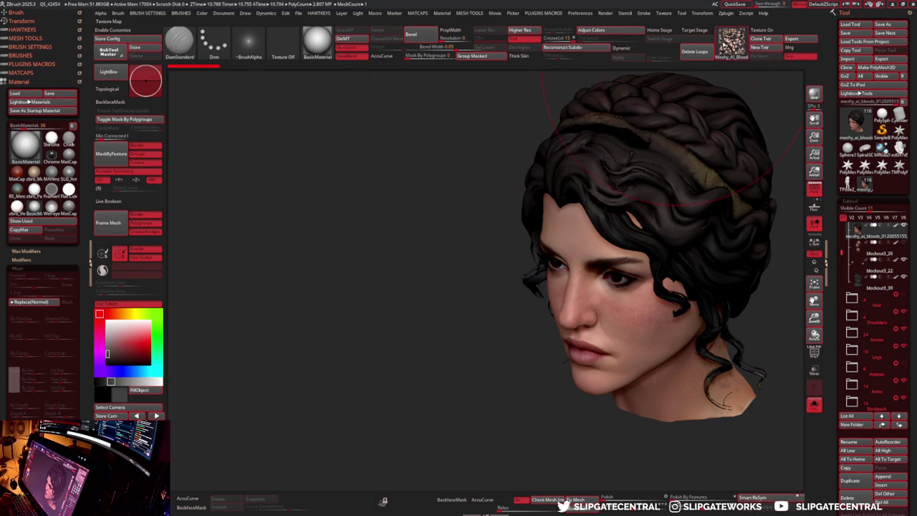
{"action": "left_click", "coordinate": [745, 77]}
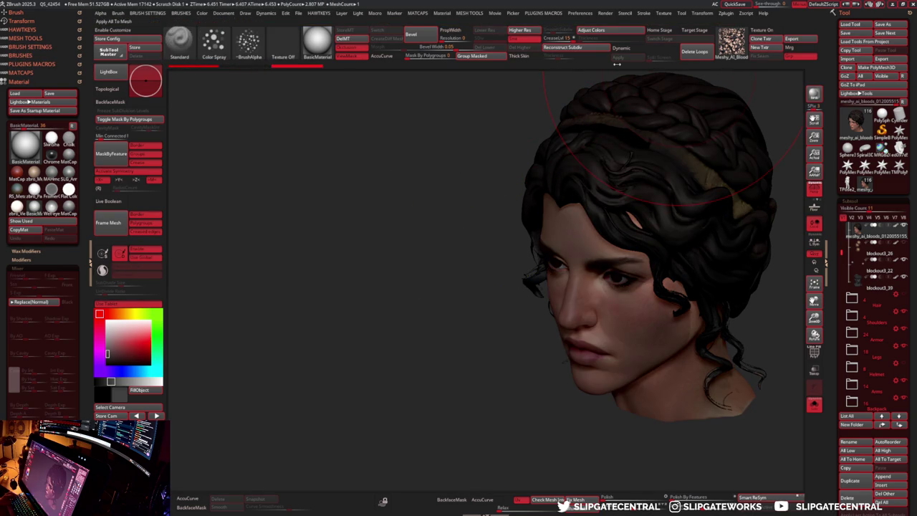
{"action": "left_click", "coordinate": [591, 30]}
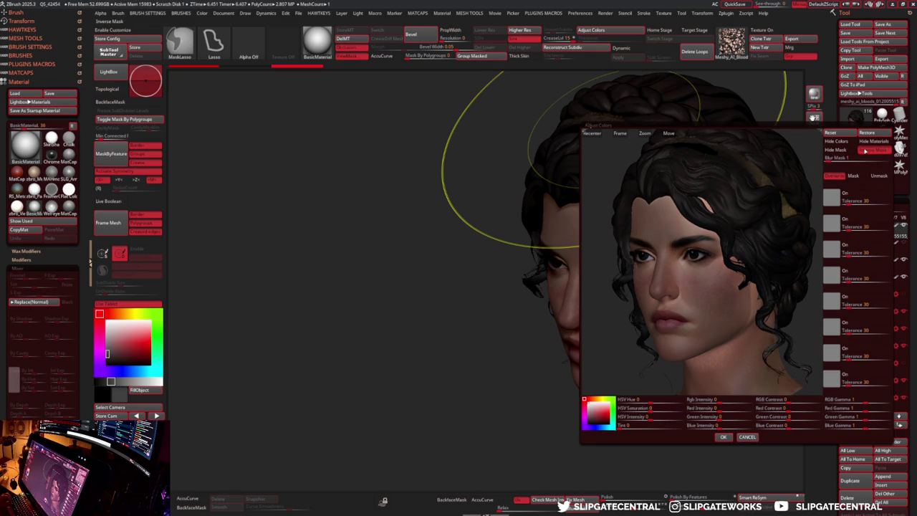
- With Hide and Inverse Mask, lower intensity, raise saturation and contrast, set gamma near 0.81
{"action": "left_click", "coordinate": [876, 151]}
{"action": "left_click", "coordinate": [836, 151]}
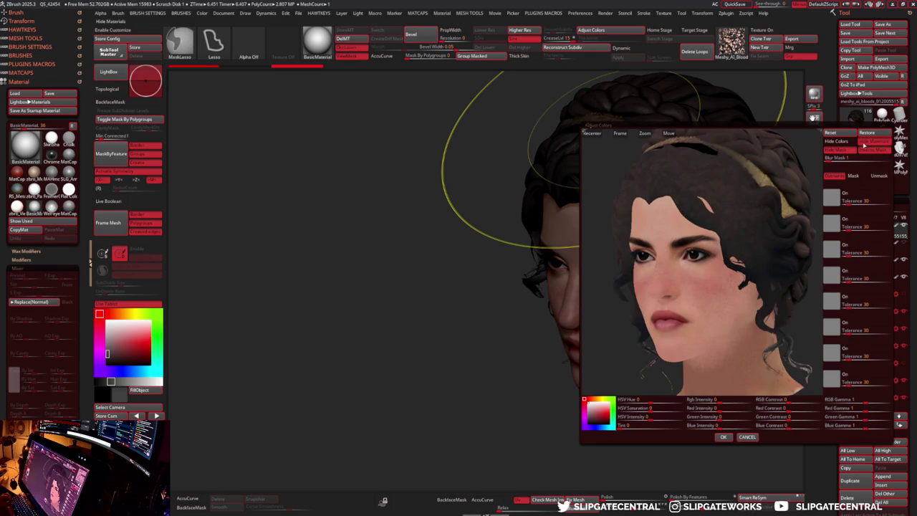
{"action": "left_click_drag", "start_coordinate": [720, 400], "coordinate": [705, 399]}
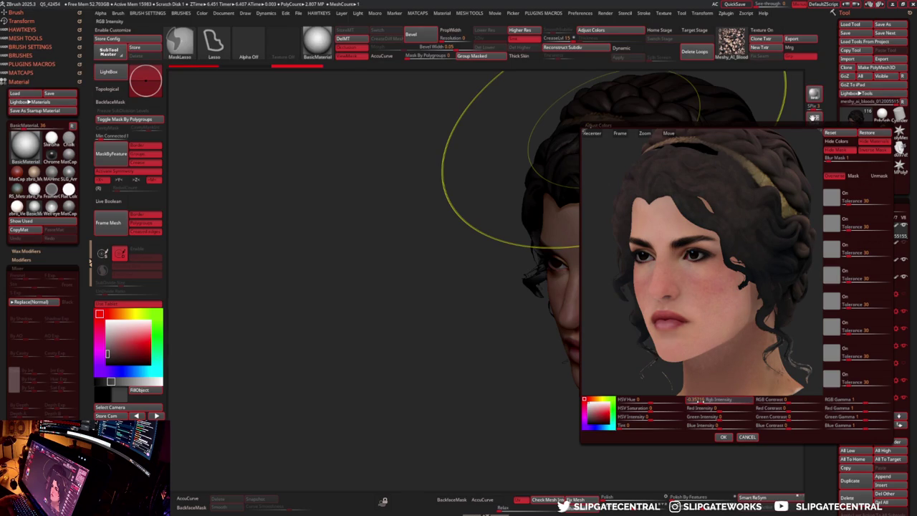
{"action": "left_click_drag", "start_coordinate": [701, 400], "coordinate": [722, 402]}
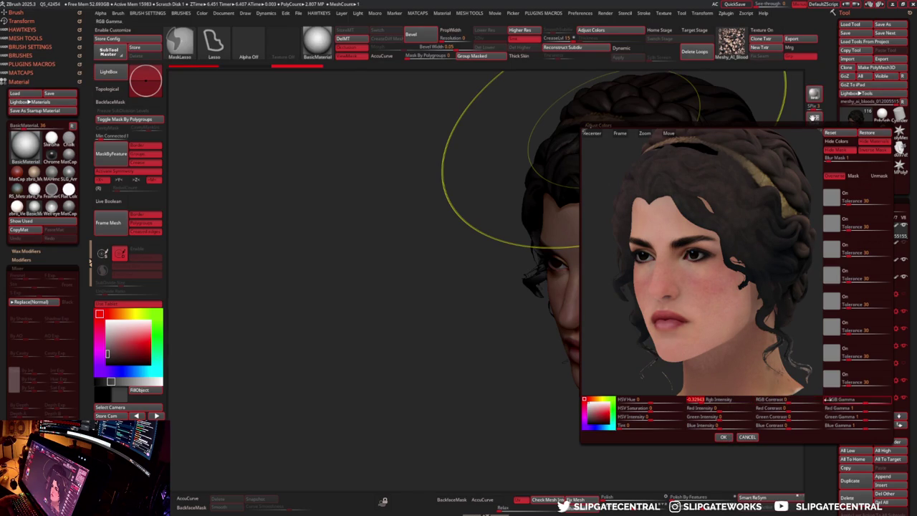
{"action": "left_click_drag", "start_coordinate": [649, 407], "coordinate": [665, 408]}
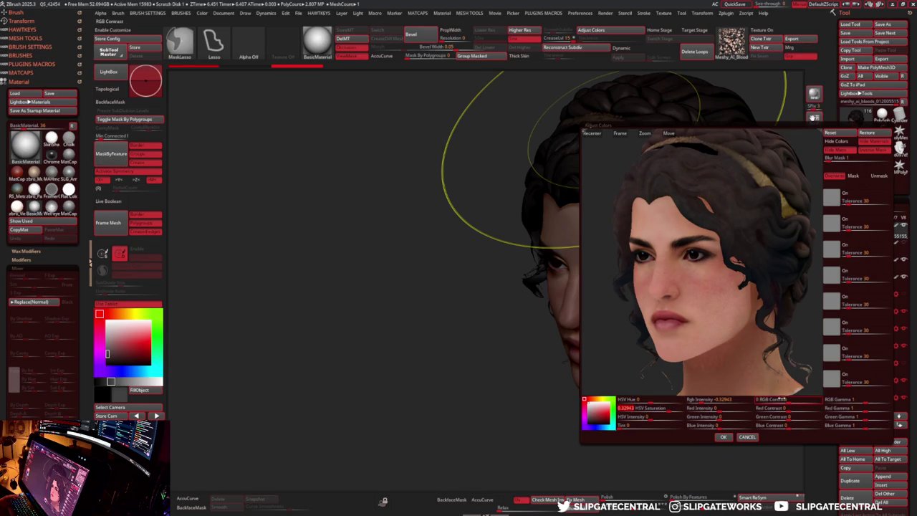
{"action": "left_click_drag", "start_coordinate": [788, 399], "coordinate": [795, 401]}
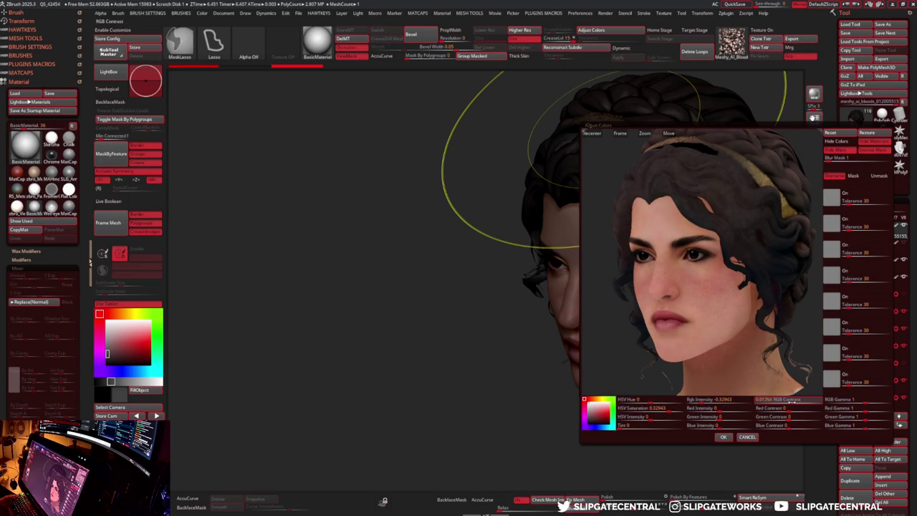
{"action": "left_click_drag", "start_coordinate": [700, 402], "coordinate": [706, 402]}
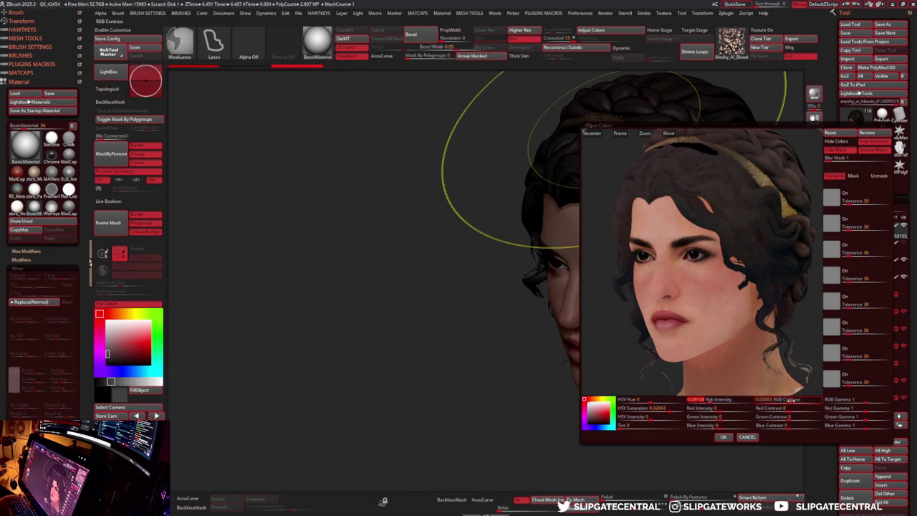
{"action": "left_click_drag", "start_coordinate": [866, 399], "coordinate": [863, 399]}
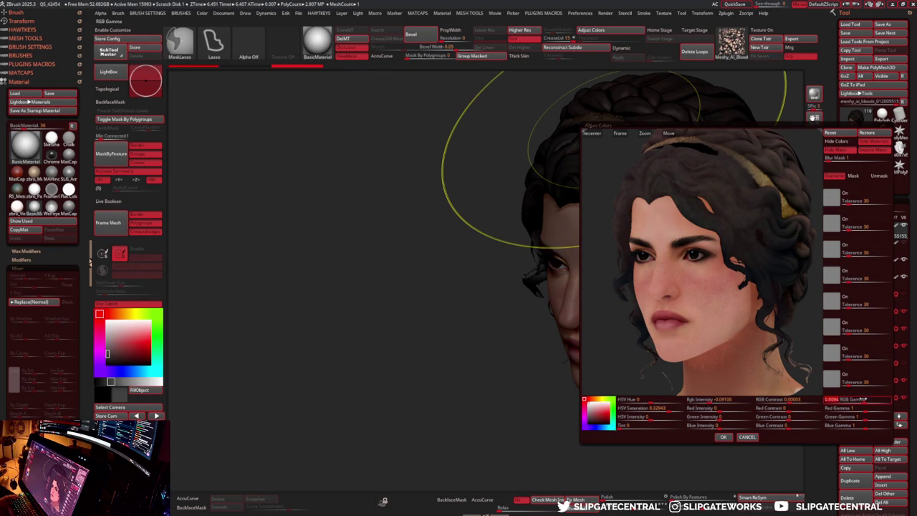
{"action": "left_click", "coordinate": [723, 437]}
{"action": "mouse_move", "coordinate": [436, 307]}
{"action": "left_mouse_down"}
{"action": "mouse_move", "coordinate": [659, 310]}
{"action": "mouse_move", "coordinate": [630, 308]}
{"action": "mouse_move", "coordinate": [579, 273]}
{"action": "mouse_move", "coordinate": [604, 295]}
{"action": "left_mouse_up"}
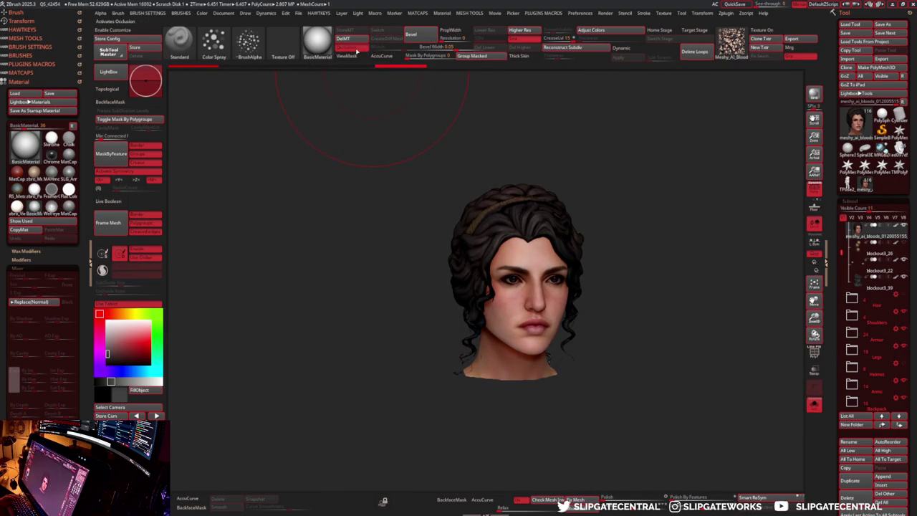
- Face the head front, toggle Solo off to restore the armour, and frame the upper body
{"action": "mouse_move", "coordinate": [491, 164]}
{"action": "left_mouse_down"}
{"action": "mouse_move", "coordinate": [481, 184]}
{"action": "mouse_move", "coordinate": [532, 240]}
{"action": "mouse_move", "coordinate": [508, 219]}
{"action": "mouse_move", "coordinate": [537, 277]}
{"action": "mouse_move", "coordinate": [497, 250]}
{"action": "mouse_move", "coordinate": [550, 259]}
{"action": "left_mouse_up"}
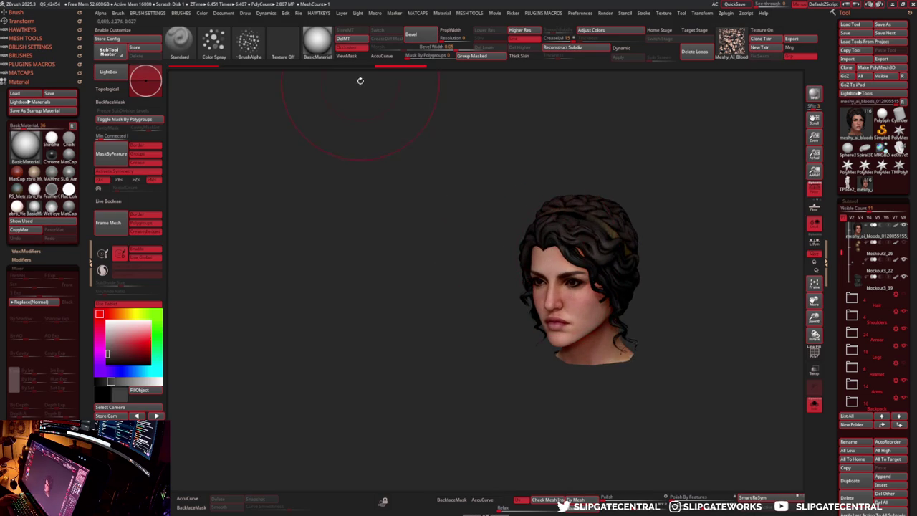
{"action": "mouse_move", "coordinate": [516, 170]}
{"action": "left_mouse_down"}
{"action": "mouse_move", "coordinate": [592, 180]}
{"action": "mouse_move", "coordinate": [550, 180]}
{"action": "mouse_move", "coordinate": [577, 217]}
{"action": "left_mouse_up"}
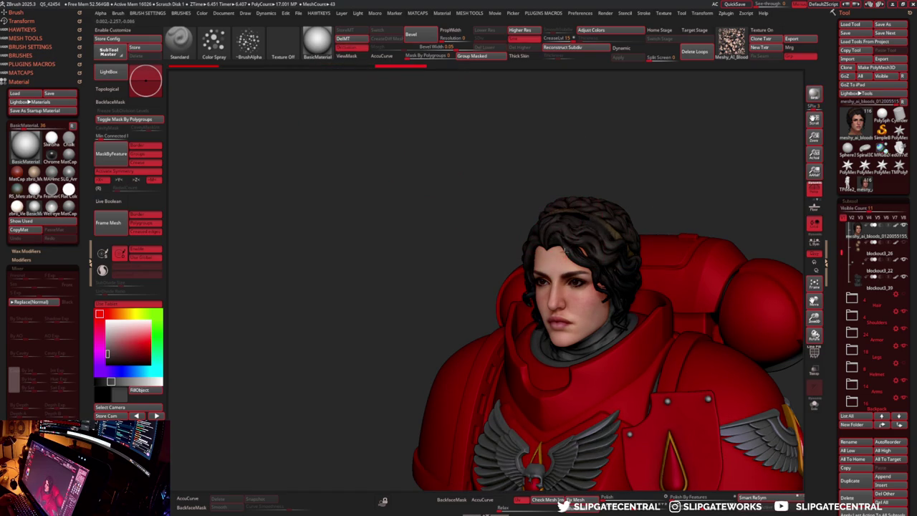
{"action": "key", "text": "shift+alt+s"}
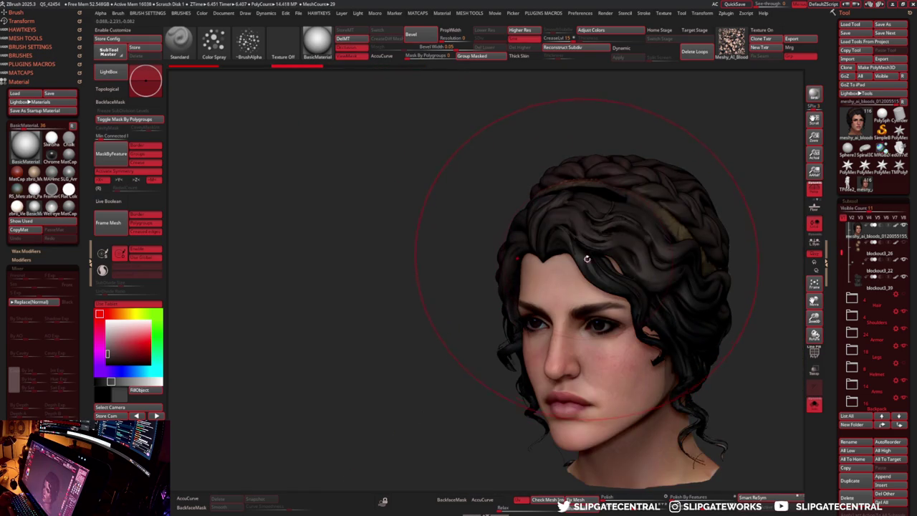
{"action": "key", "text": "shift+alt+s"}
{"action": "mouse_move", "coordinate": [483, 198]}
{"action": "right_mouse_down", "text": "ctrl"}
{"action": "mouse_move", "coordinate": [602, 228]}
{"action": "mouse_move", "coordinate": [677, 182]}
{"action": "mouse_move", "coordinate": [696, 227]}
{"action": "right_mouse_up", "text": "ctrl"}
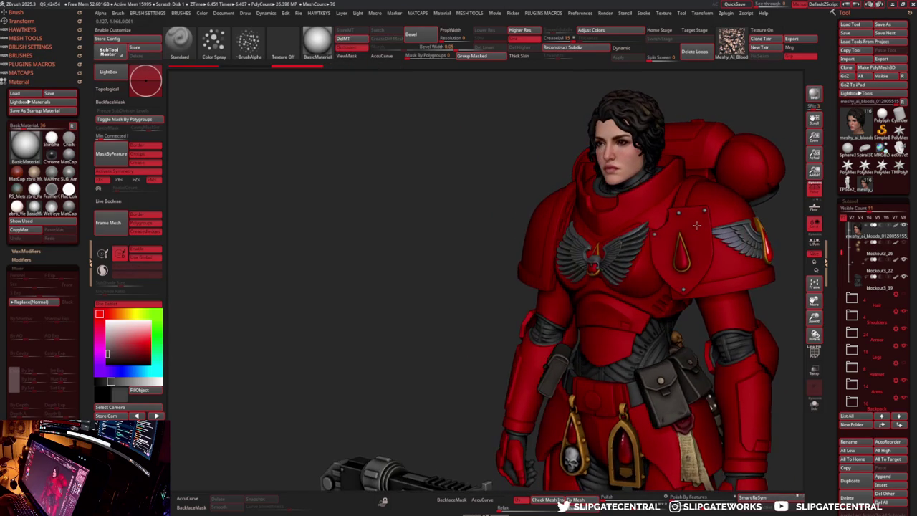
- Hide the close-up's bolter and add a full-length figure copy with its gun on the left
{"action": "left_click", "coordinate": [696, 227], "text": "alt"}
{"action": "right_click_drag", "start_coordinate": [696, 226], "coordinate": [717, 215]}
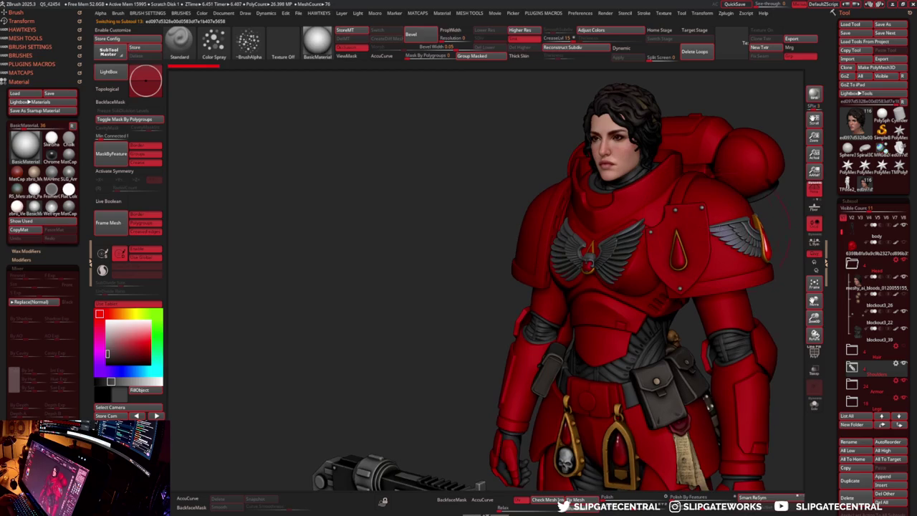
{"action": "left_click", "coordinate": [768, 251], "text": "alt"}
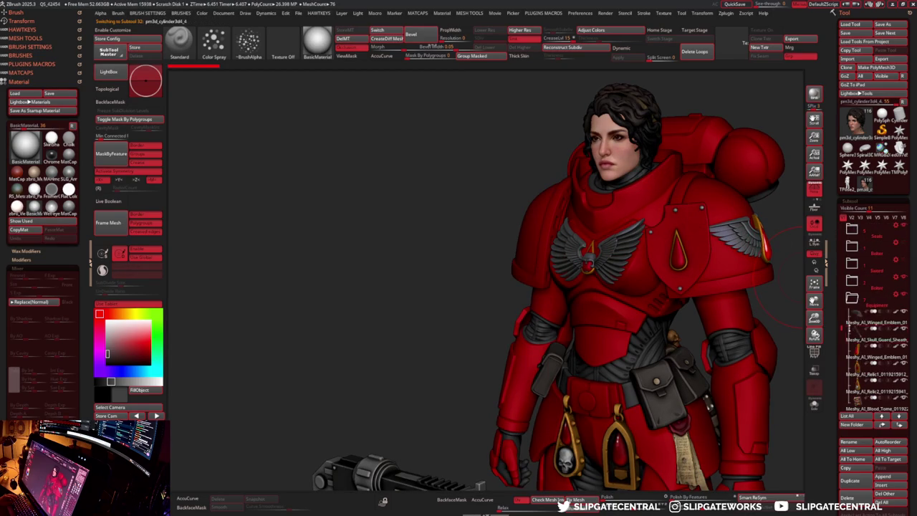
{"action": "left_click", "coordinate": [852, 298]}
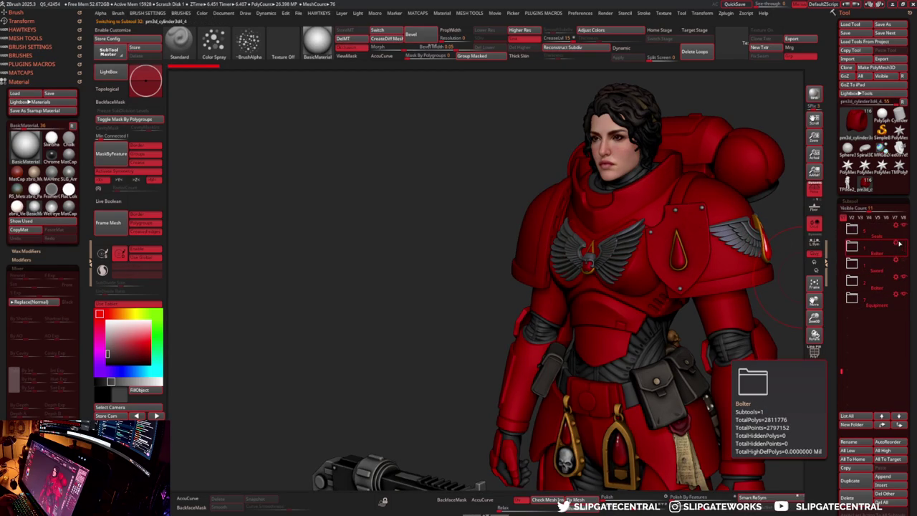
{"action": "left_click", "coordinate": [896, 243]}
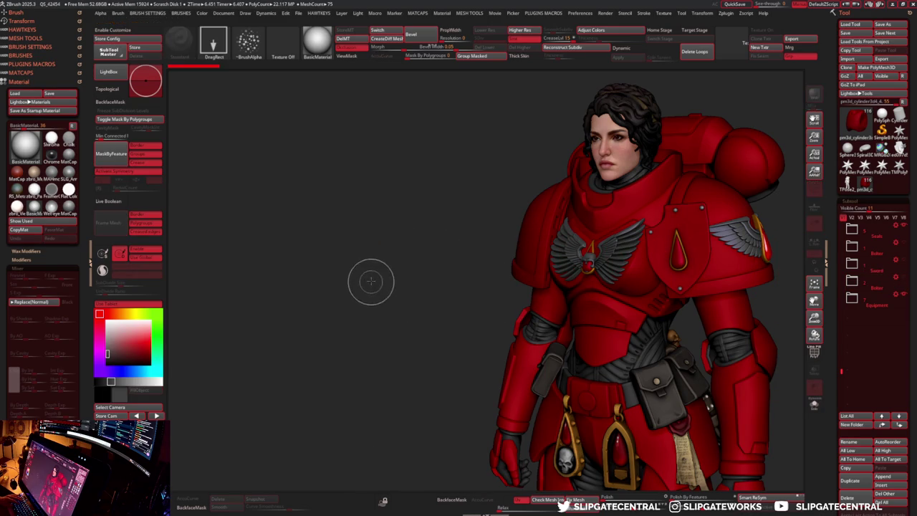
{"action": "mouse_move", "coordinate": [371, 282]}
{"action": "left_mouse_down"}
{"action": "mouse_move", "coordinate": [460, 229]}
{"action": "mouse_move", "coordinate": [448, 154]}
{"action": "mouse_move", "coordinate": [426, 250]}
{"action": "mouse_move", "coordinate": [375, 204]}
{"action": "mouse_move", "coordinate": [344, 201]}
{"action": "mouse_move", "coordinate": [311, 136]}
{"action": "left_mouse_up"}
{"action": "left_click", "coordinate": [903, 281]}
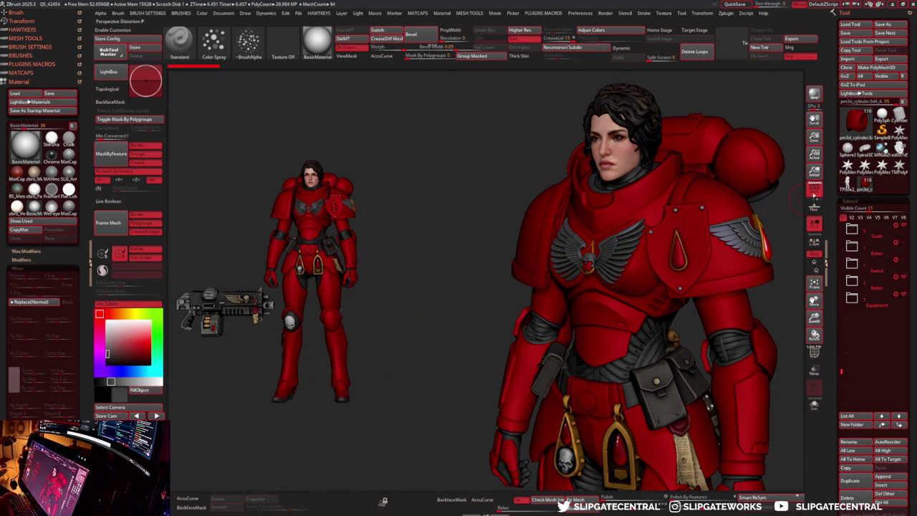
- Enlarge the full-length armoured figure, shift it right, adjust Draw Size, then exit Edit mode
{"action": "mouse_move", "coordinate": [325, 220]}
{"action": "left_mouse_down"}
{"action": "mouse_move", "coordinate": [344, 249]}
{"action": "mouse_move", "coordinate": [351, 301]}
{"action": "left_mouse_up"}
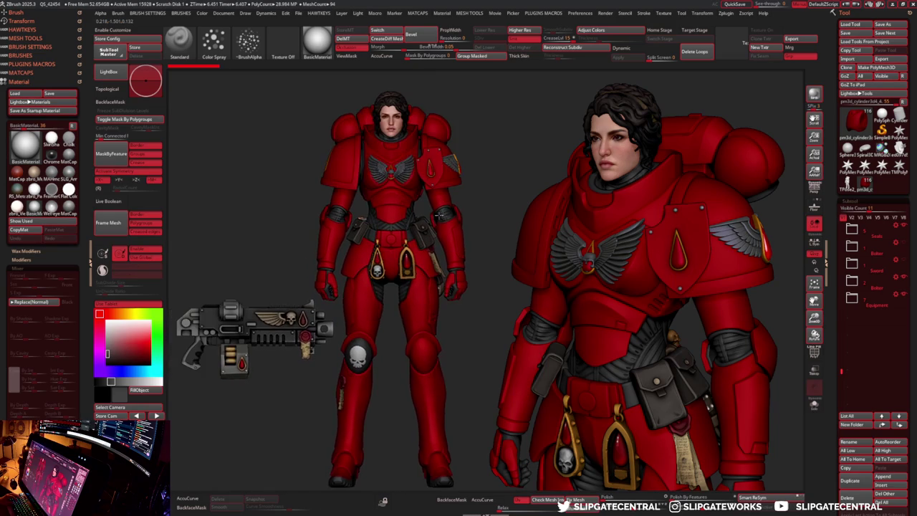
{"action": "left_click_drag", "start_coordinate": [351, 301], "coordinate": [435, 206]}
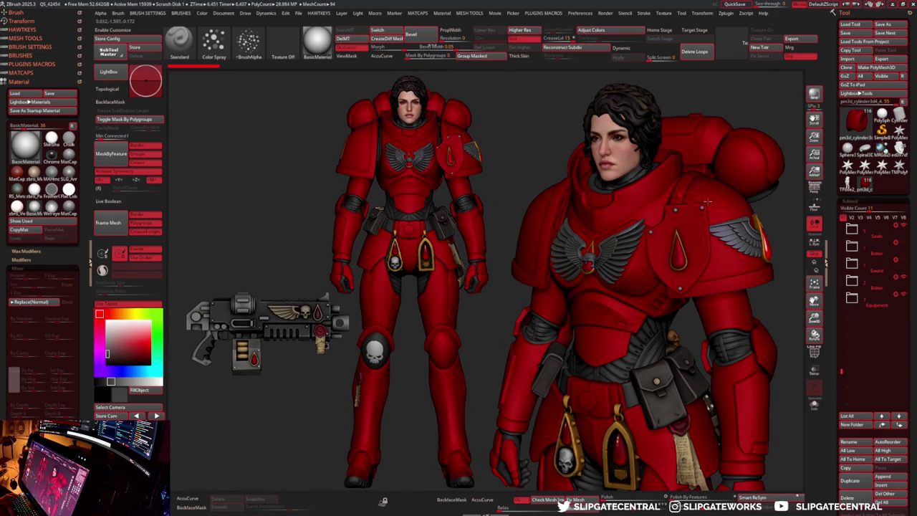
{"action": "key", "text": "s"}
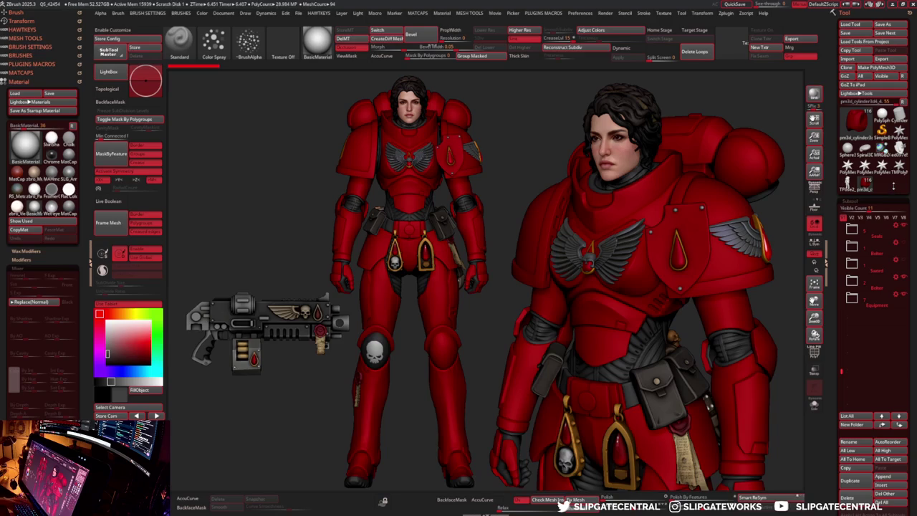
{"action": "mouse_move", "coordinate": [798, 72]}
{"action": "left_mouse_down", "text": "ctrl+shift"}
{"action": "mouse_move", "coordinate": [753, 149]}
{"action": "mouse_move", "coordinate": [178, 489]}
{"action": "left_mouse_up", "text": "ctrl+shift"}
{"action": "left_click", "coordinate": [904, 277]}
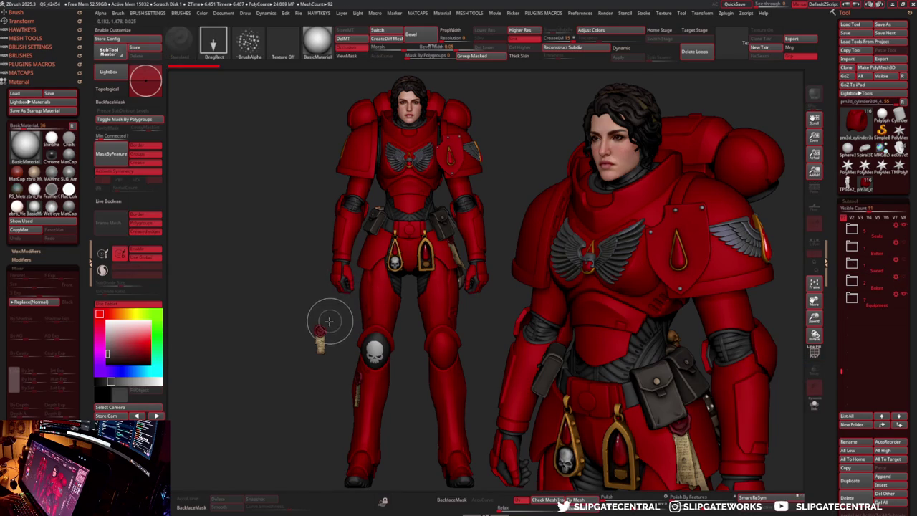
- Select the sword, then the bolter subtool, and solo the bolter with Alt+Shift+S
{"action": "left_click", "coordinate": [902, 234]}
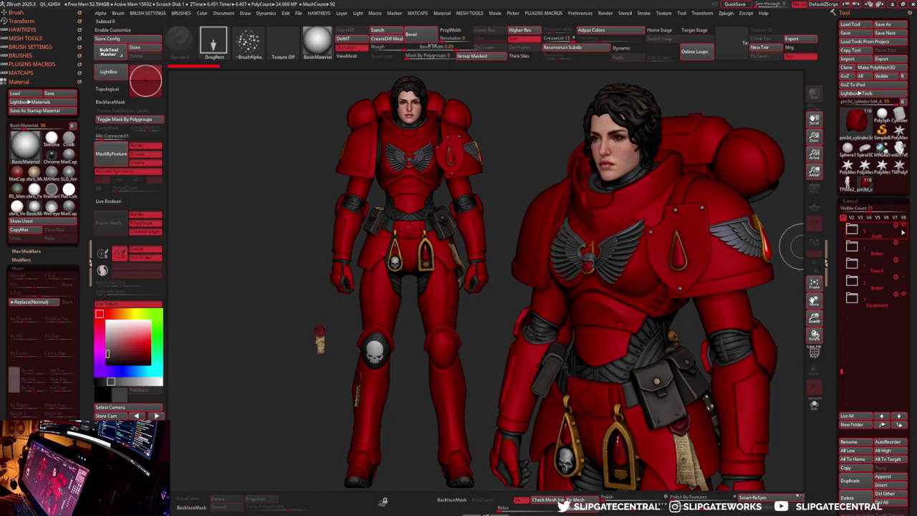
{"action": "left_click", "coordinate": [899, 280]}
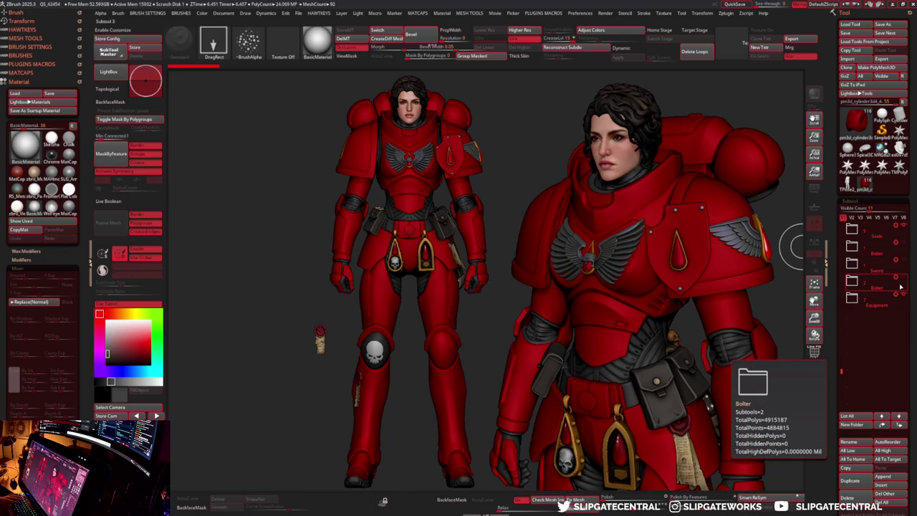
{"action": "left_click", "coordinate": [881, 264]}
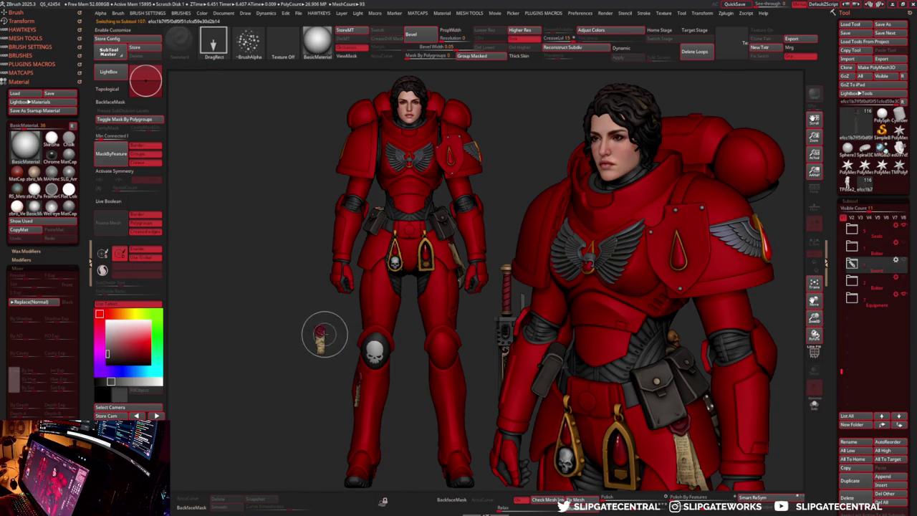
{"action": "key", "text": "shift+alt+s"}
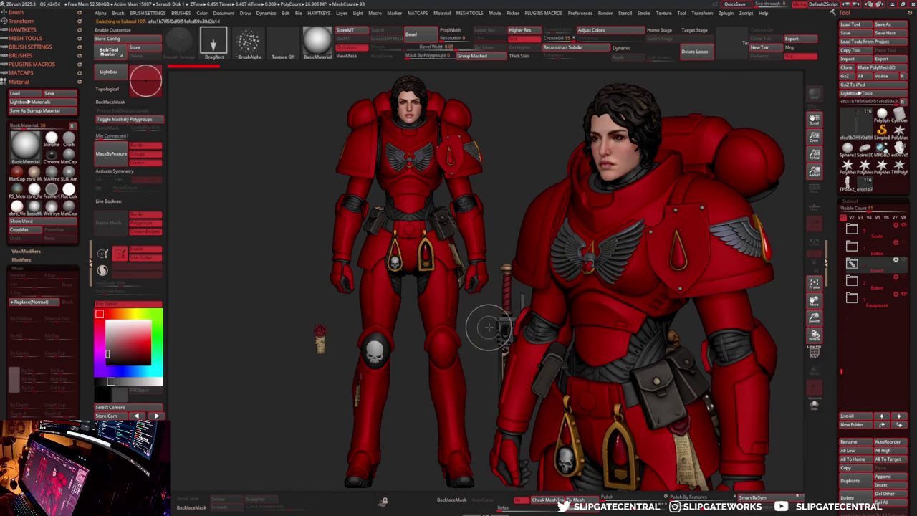
{"action": "left_click", "coordinate": [904, 286]}
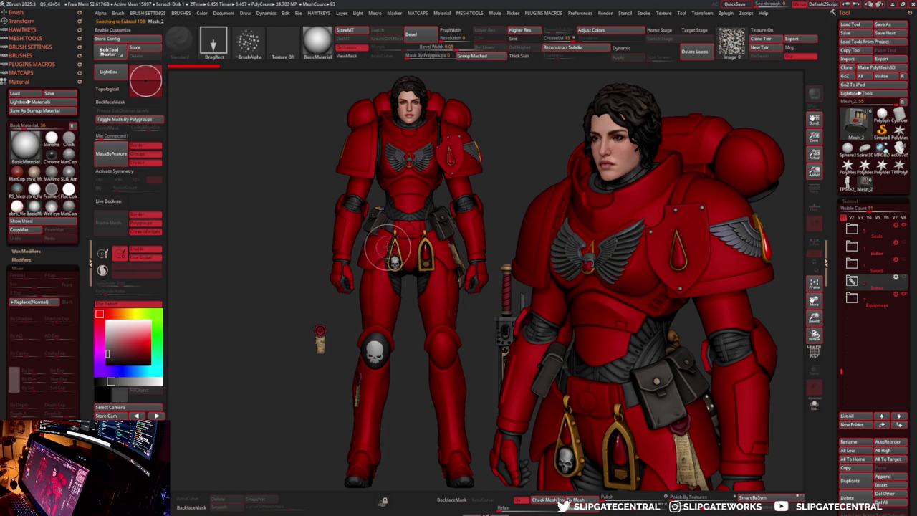
{"action": "key", "text": "alt+shift+s"}
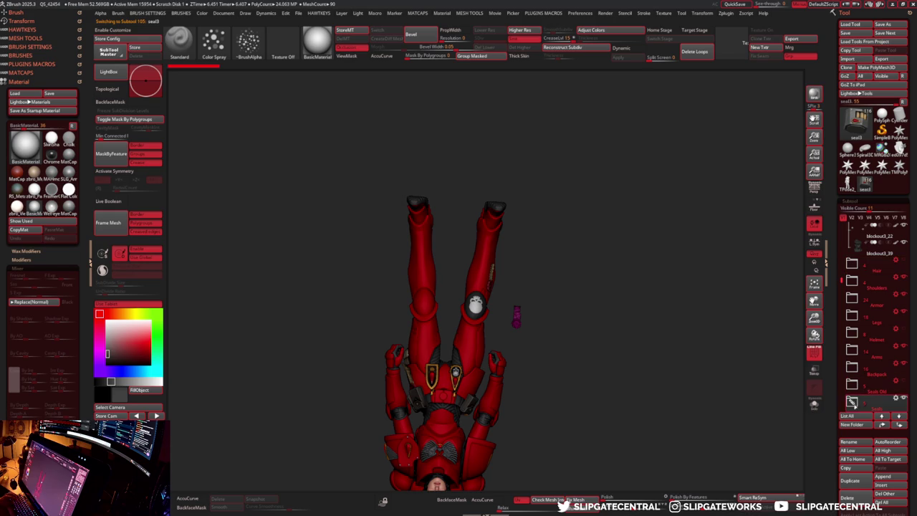
- Expand the folder holding Mesh_2 and Mesh_3, and rotate the figure to a straight back view
{"action": "scroll", "coordinate": [839, 276], "scroll_direction": "down", "scroll_amount": 3}
{"action": "scroll", "coordinate": [852, 301], "scroll_direction": "down", "scroll_amount": 3}
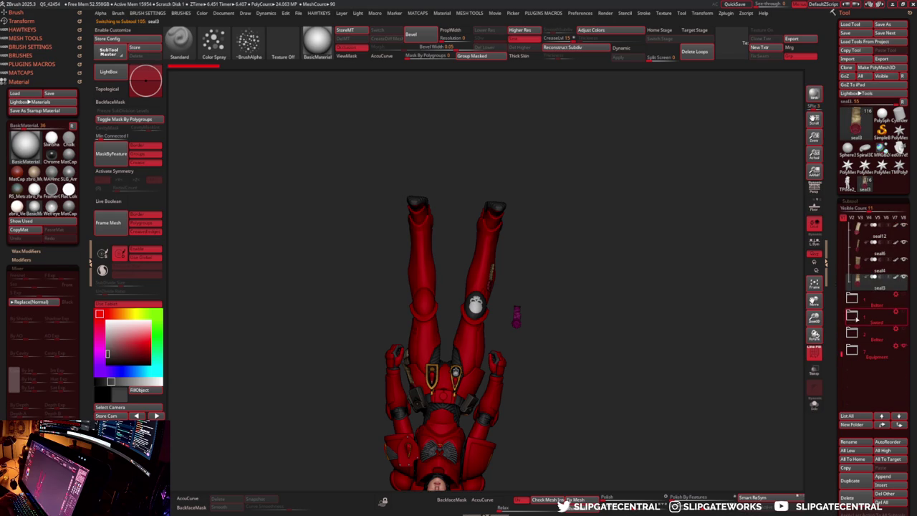
{"action": "left_click", "coordinate": [852, 333]}
{"action": "mouse_move", "coordinate": [553, 309]}
{"action": "left_mouse_down"}
{"action": "mouse_move", "coordinate": [556, 238]}
{"action": "mouse_move", "coordinate": [563, 298]}
{"action": "left_mouse_up"}
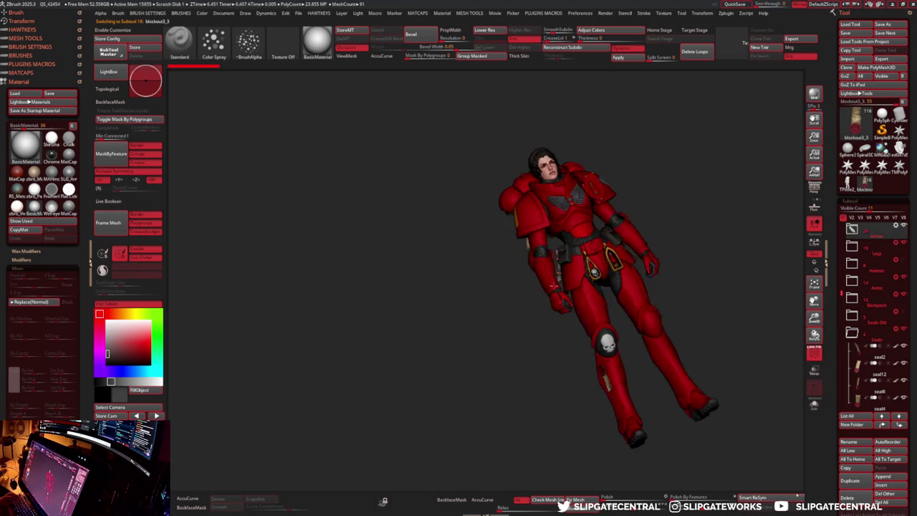
{"action": "left_click_drag", "start_coordinate": [681, 286], "coordinate": [609, 287]}
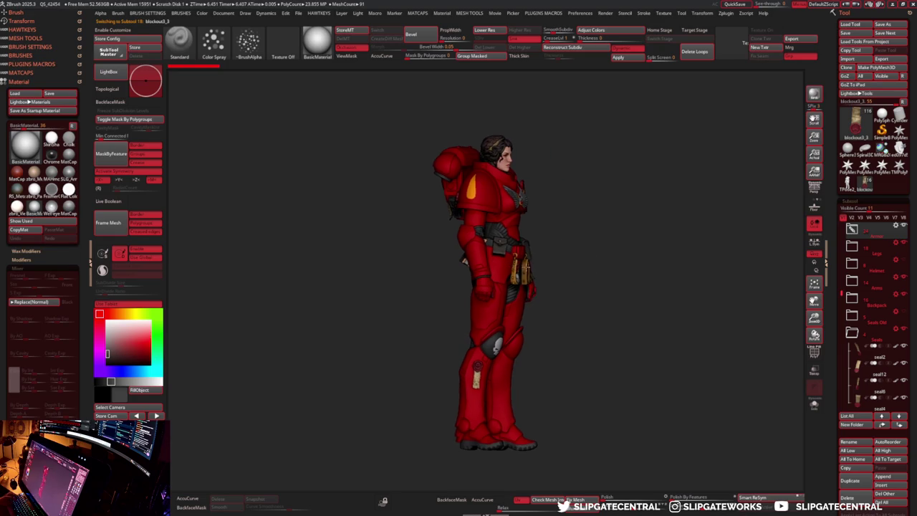
{"action": "mouse_move", "coordinate": [502, 240]}
{"action": "left_mouse_down"}
{"action": "mouse_move", "coordinate": [374, 235]}
{"action": "mouse_move", "coordinate": [383, 233]}
{"action": "left_mouse_up"}
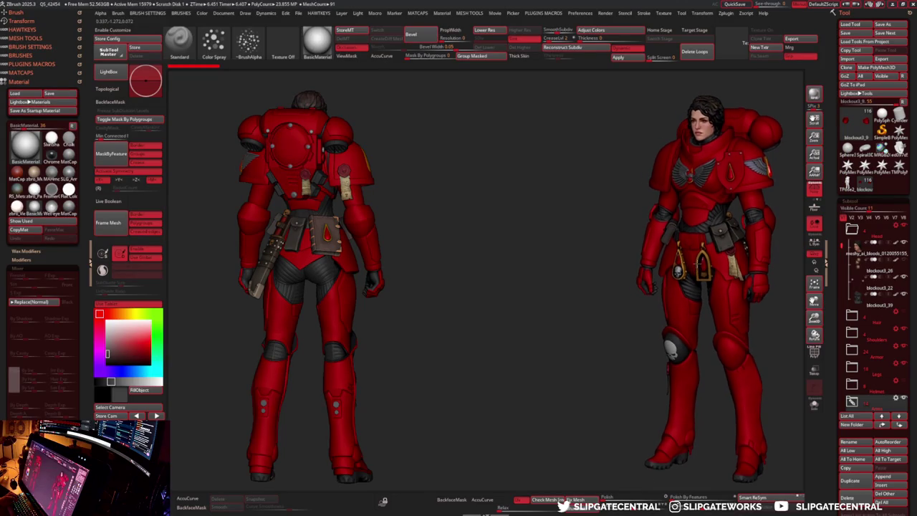
- Drop another copy at the canvas centre and rotate it upright to face front
{"action": "key", "text": "t"}
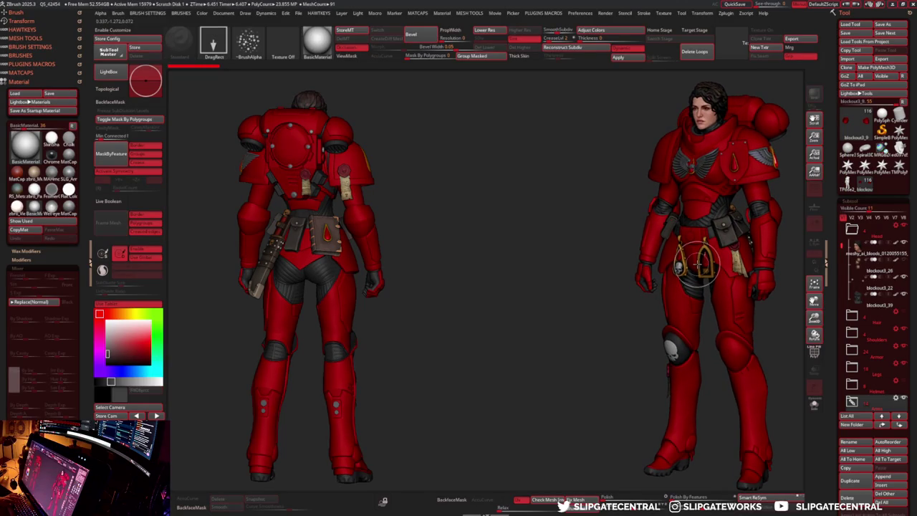
{"action": "left_click_drag", "start_coordinate": [513, 321], "coordinate": [504, 140]}
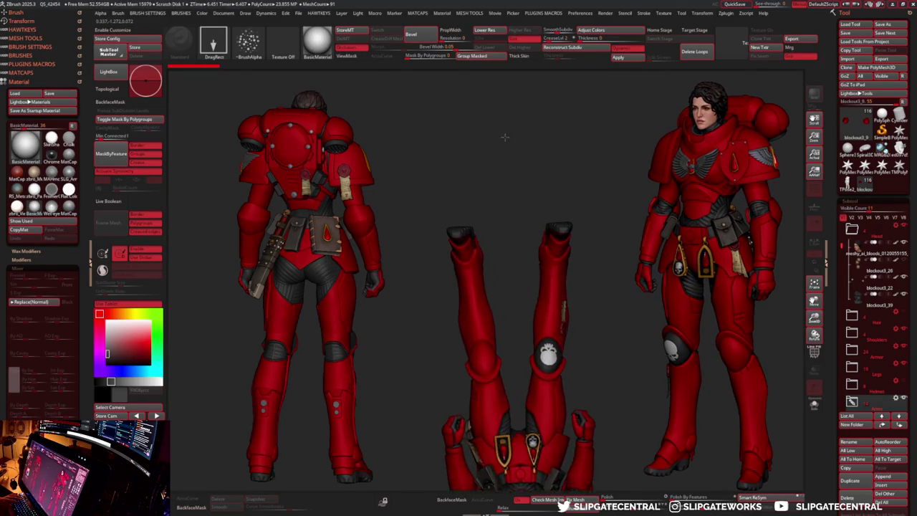
{"action": "key", "text": "t"}
{"action": "mouse_move", "coordinate": [584, 286]}
{"action": "left_mouse_down"}
{"action": "mouse_move", "coordinate": [594, 220]}
{"action": "mouse_move", "coordinate": [530, 293]}
{"action": "mouse_move", "coordinate": [545, 271]}
{"action": "mouse_move", "coordinate": [551, 217]}
{"action": "mouse_move", "coordinate": [545, 149]}
{"action": "mouse_move", "coordinate": [555, 158]}
{"action": "left_mouse_up"}
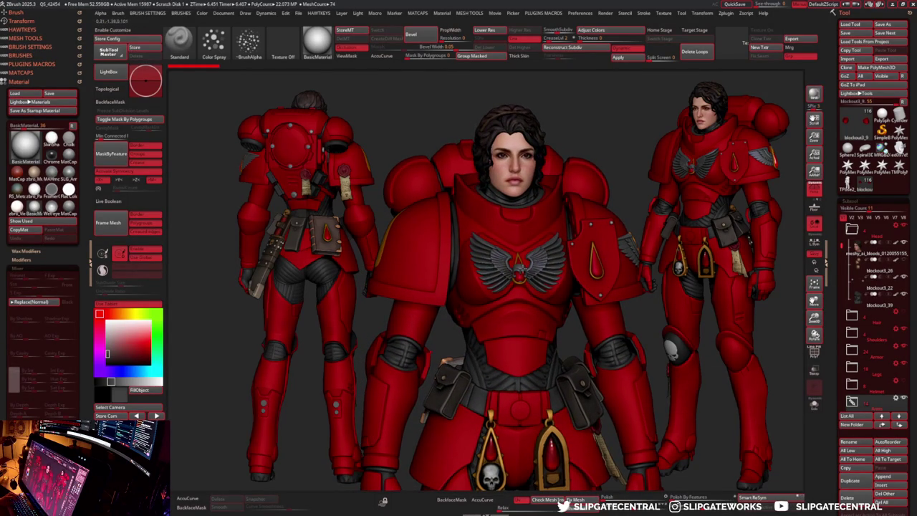
- Select the winged emblem, solo and frame the central figure, and remove the gold triangle-and-ring emblem
{"action": "left_click", "coordinate": [555, 159], "text": "alt"}
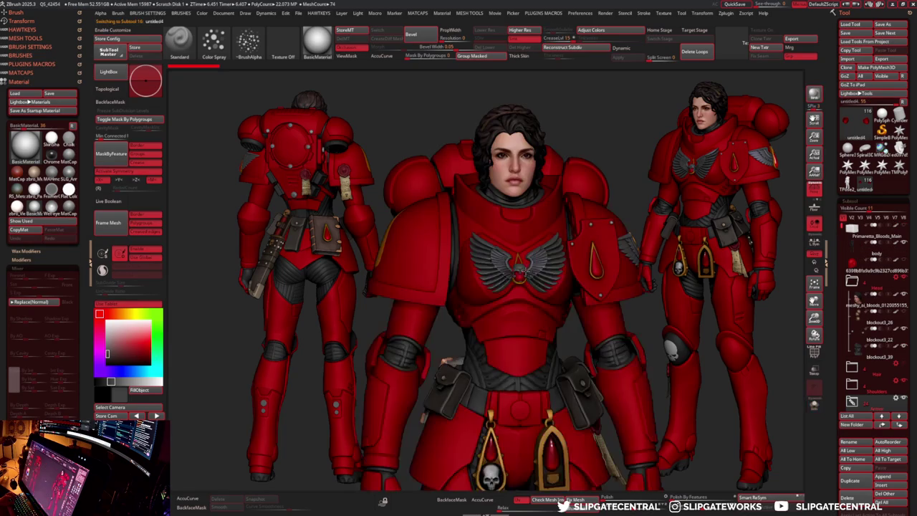
{"action": "left_click", "coordinate": [517, 261], "text": "alt"}
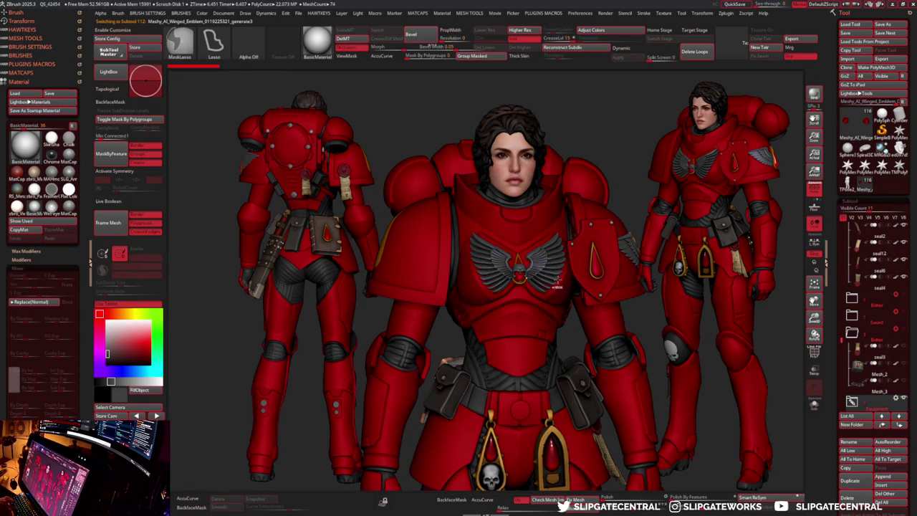
{"action": "key", "text": "shift+s"}
{"action": "key", "text": "f"}
{"action": "key", "text": "f"}
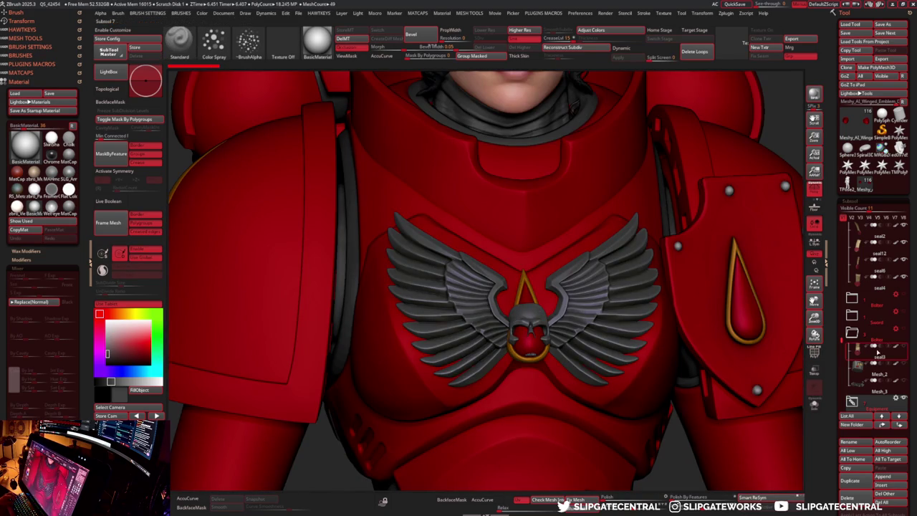
{"action": "scroll", "coordinate": [867, 301], "scroll_direction": "down", "scroll_amount": 4}
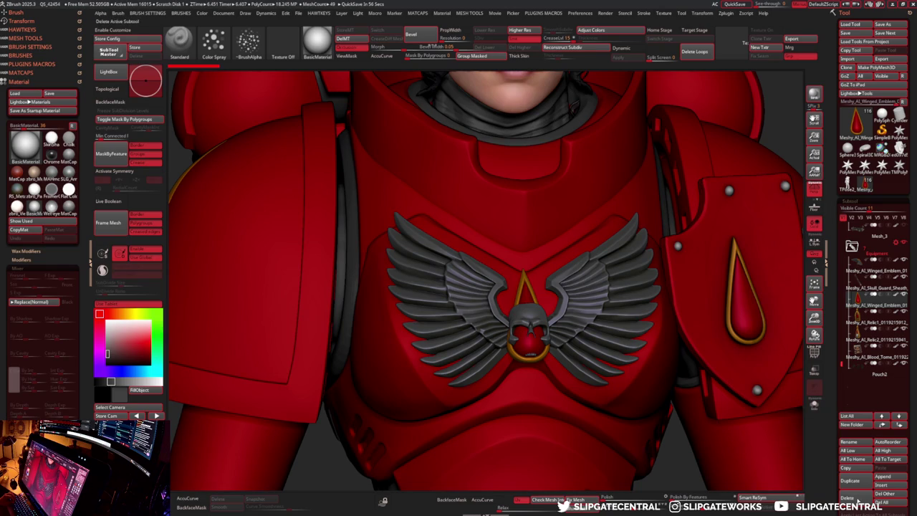
{"action": "left_click", "coordinate": [849, 498]}
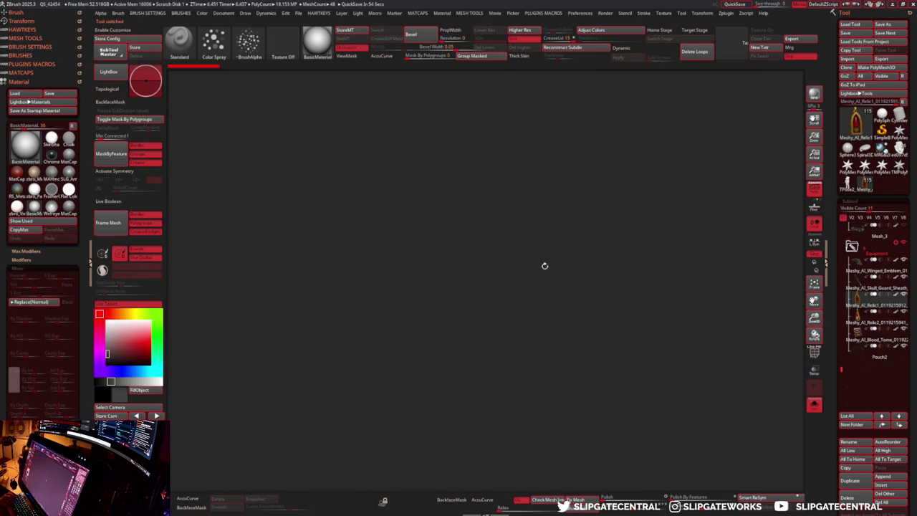
- Turn the figure to its back, select blockout3_9, and stamp a front-facing copy on the right
{"action": "mouse_move", "coordinate": [540, 244]}
{"action": "left_mouse_down"}
{"action": "mouse_move", "coordinate": [411, 236]}
{"action": "mouse_move", "coordinate": [324, 247]}
{"action": "mouse_move", "coordinate": [334, 261]}
{"action": "left_mouse_up"}
{"action": "key", "text": "m"}
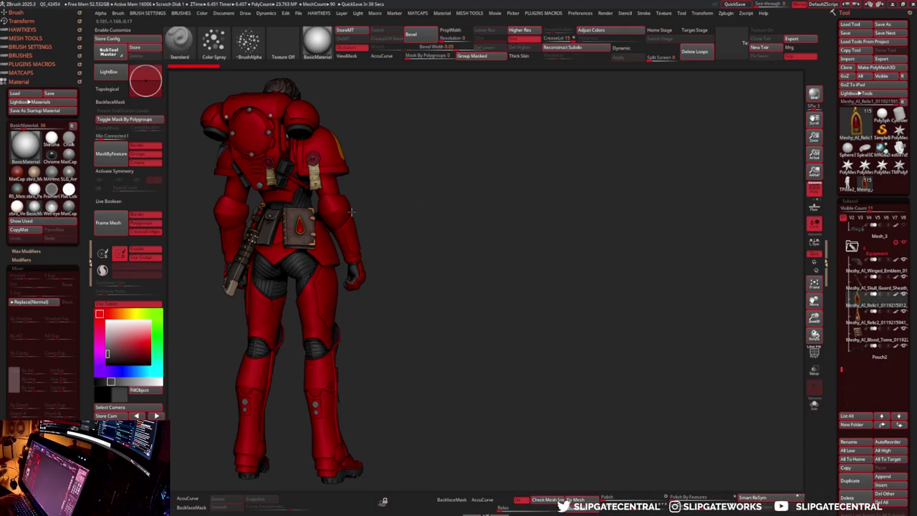
{"action": "left_click", "coordinate": [351, 210], "text": "alt"}
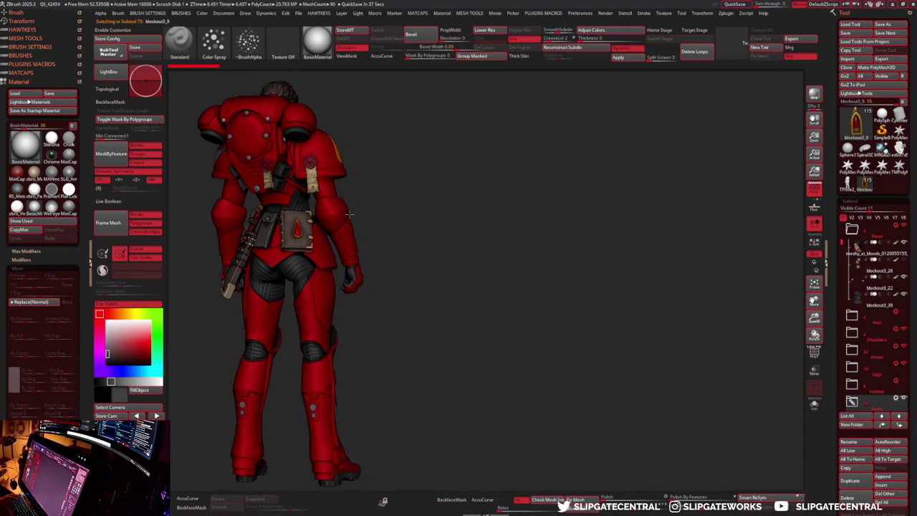
{"action": "right_click_drag", "start_coordinate": [351, 212], "coordinate": [352, 212]}
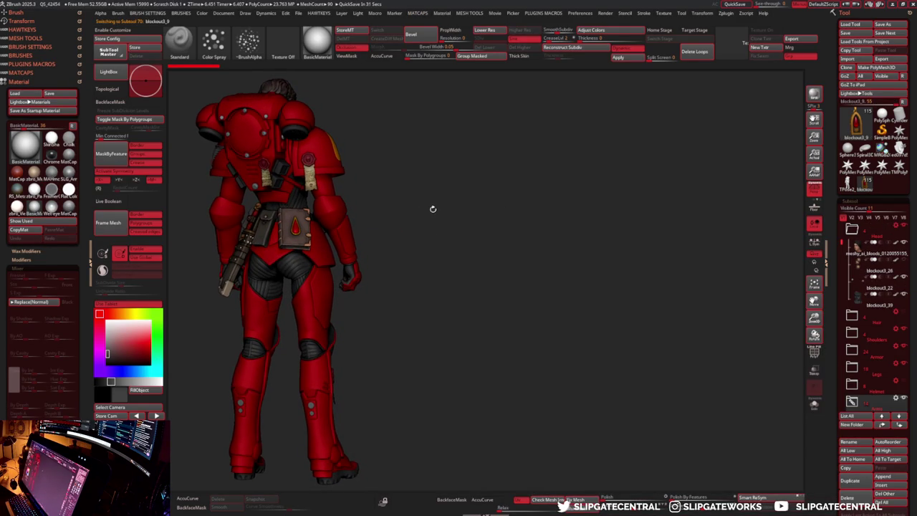
{"action": "mouse_move", "coordinate": [600, 272]}
{"action": "left_mouse_down"}
{"action": "mouse_move", "coordinate": [643, 196]}
{"action": "mouse_move", "coordinate": [692, 260]}
{"action": "mouse_move", "coordinate": [706, 247]}
{"action": "mouse_move", "coordinate": [739, 279]}
{"action": "mouse_move", "coordinate": [686, 145]}
{"action": "mouse_move", "coordinate": [737, 188]}
{"action": "mouse_move", "coordinate": [755, 150]}
{"action": "mouse_move", "coordinate": [831, 238]}
{"action": "mouse_move", "coordinate": [841, 305]}
{"action": "left_mouse_up"}
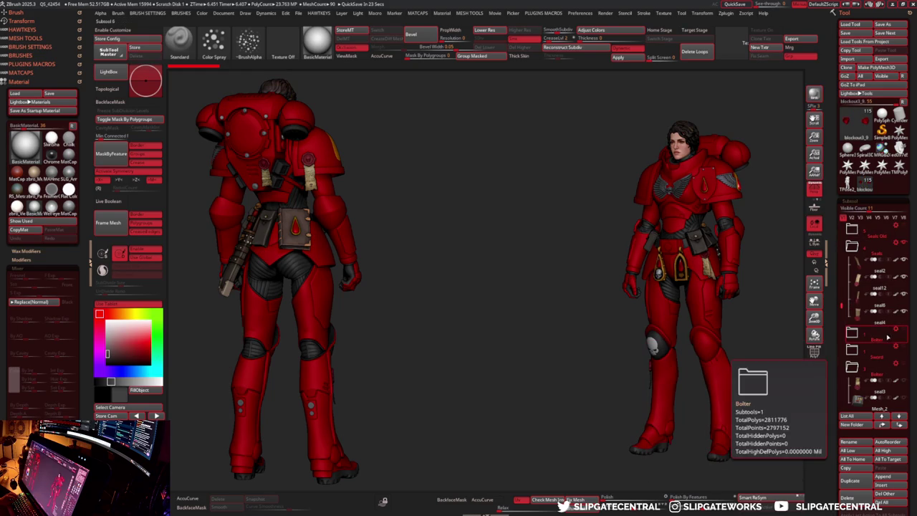
- Show the Bolter gun and make its body Mesh_3 the active subtool
{"action": "left_click", "coordinate": [905, 334]}
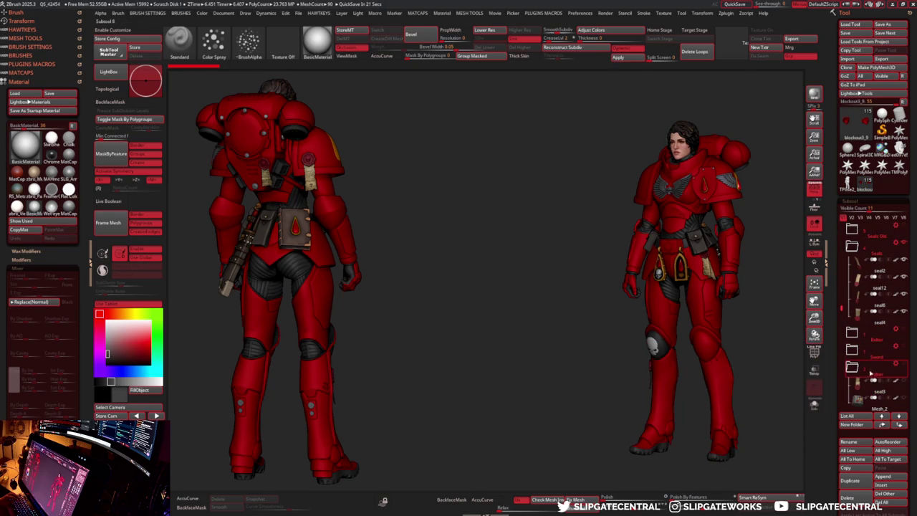
{"action": "left_click", "coordinate": [904, 366]}
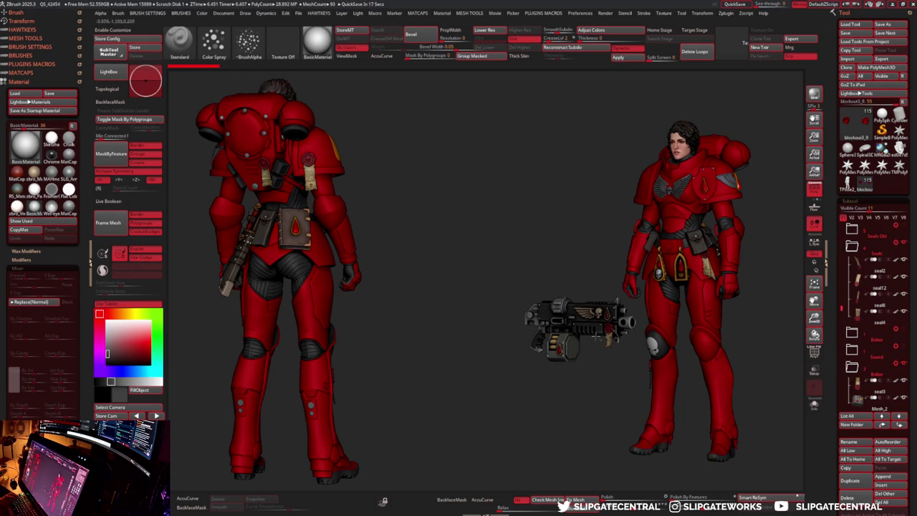
{"action": "left_click", "coordinate": [874, 398]}
{"action": "key", "text": "w"}
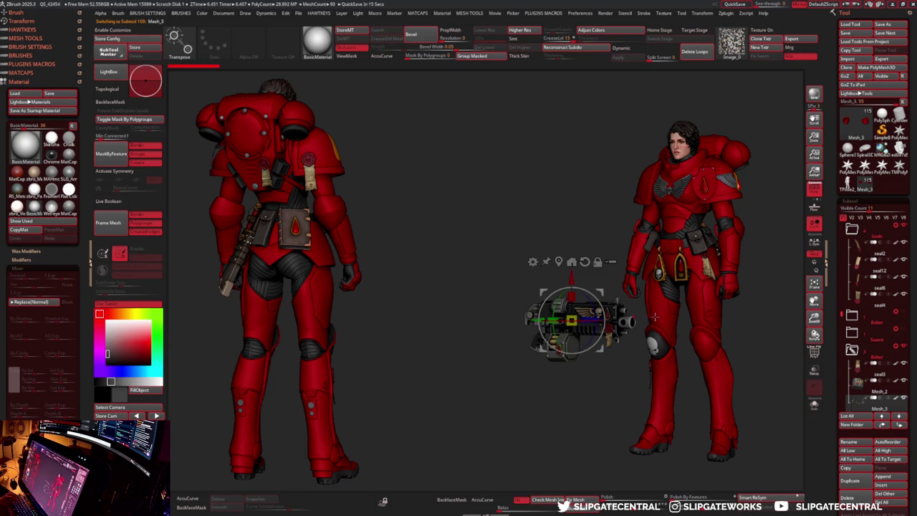
- Apply Transpose Set to the Bolter folder and start rotating the gun upright
{"action": "left_click", "coordinate": [894, 351]}
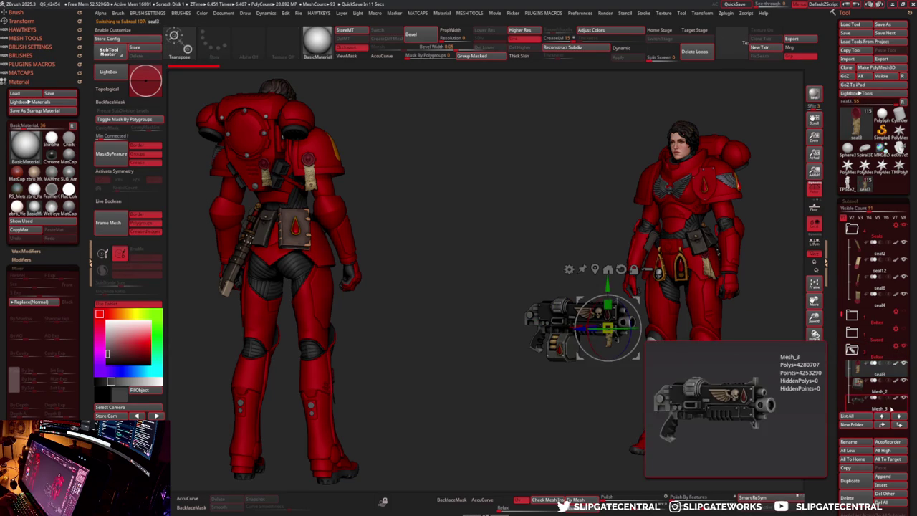
{"action": "left_click", "coordinate": [897, 349]}
{"action": "left_click", "coordinate": [897, 347]}
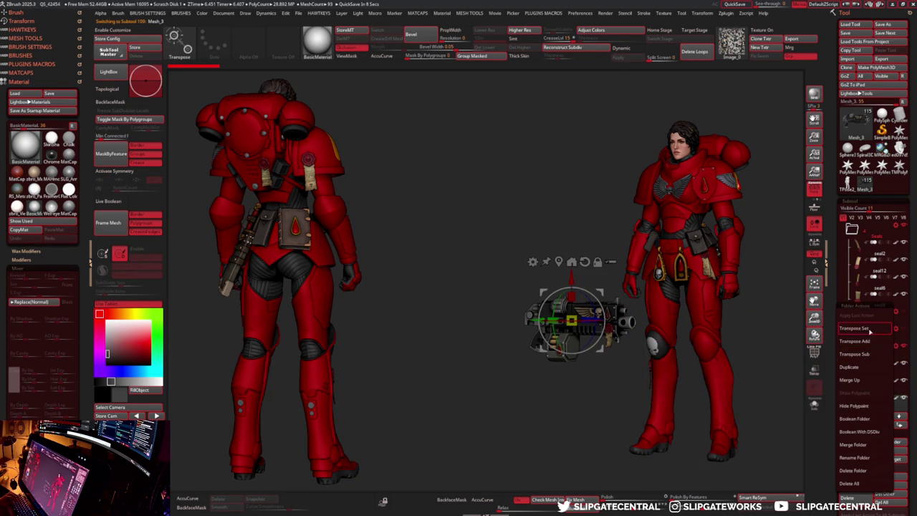
{"action": "left_click", "coordinate": [869, 331]}
{"action": "left_click_drag", "start_coordinate": [602, 323], "coordinate": [599, 357]}
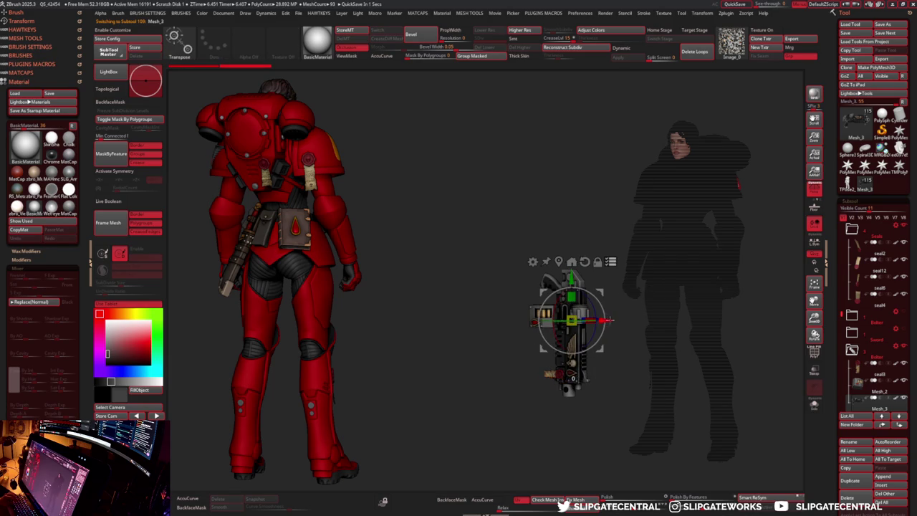
- Move the bolter right beside the right-hand figure and tilt it into place
{"action": "left_click_drag", "start_coordinate": [607, 320], "coordinate": [657, 322]}
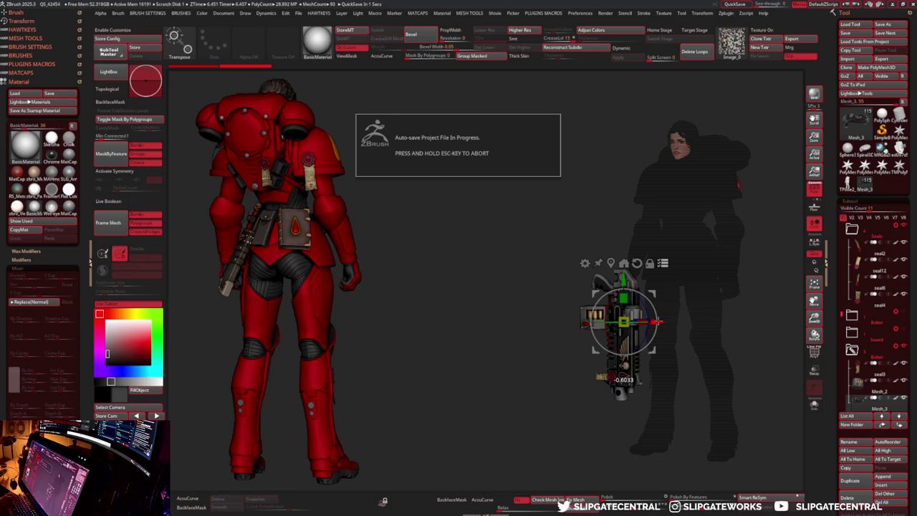
{"action": "left_click_drag", "start_coordinate": [658, 322], "coordinate": [820, 358]}
{"action": "left_click_drag", "start_coordinate": [802, 394], "coordinate": [781, 395]}
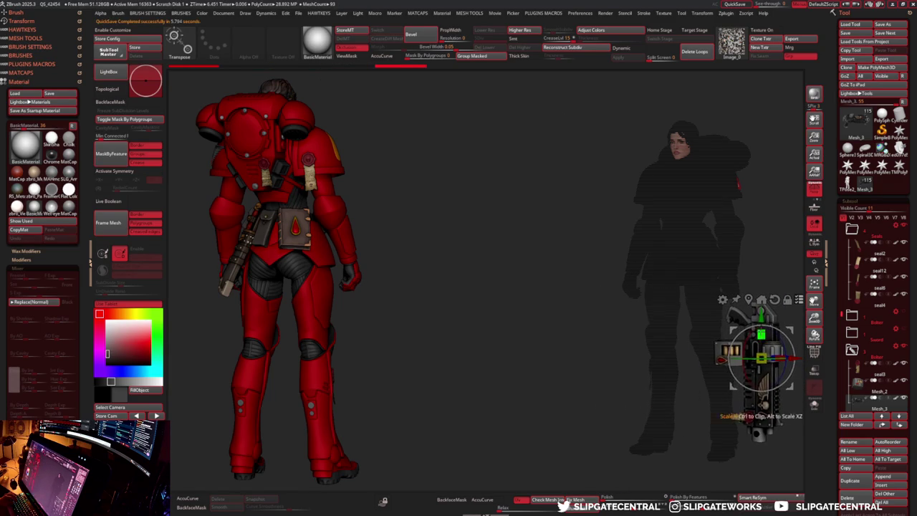
{"action": "mouse_move", "coordinate": [762, 315]}
{"action": "left_mouse_down"}
{"action": "mouse_move", "coordinate": [761, 344]}
{"action": "mouse_move", "coordinate": [764, 307]}
{"action": "left_mouse_up"}
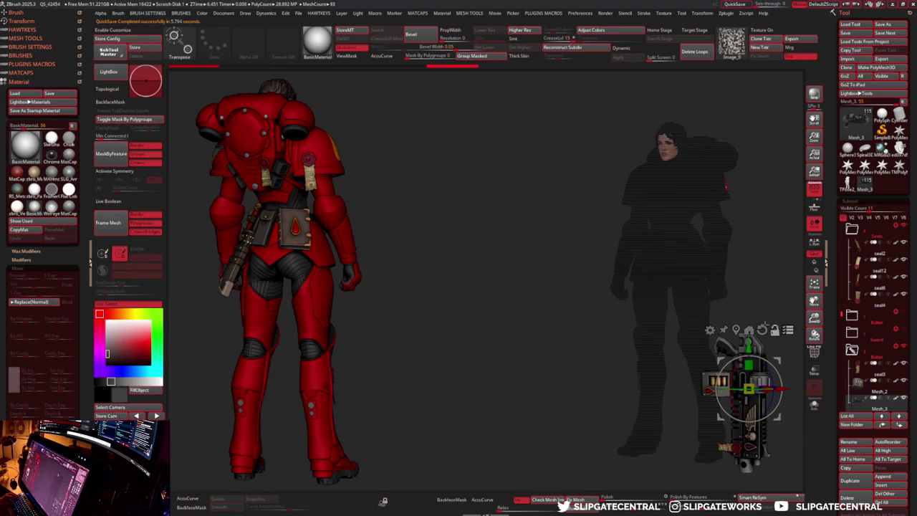
{"action": "left_click_drag", "start_coordinate": [722, 445], "coordinate": [745, 430]}
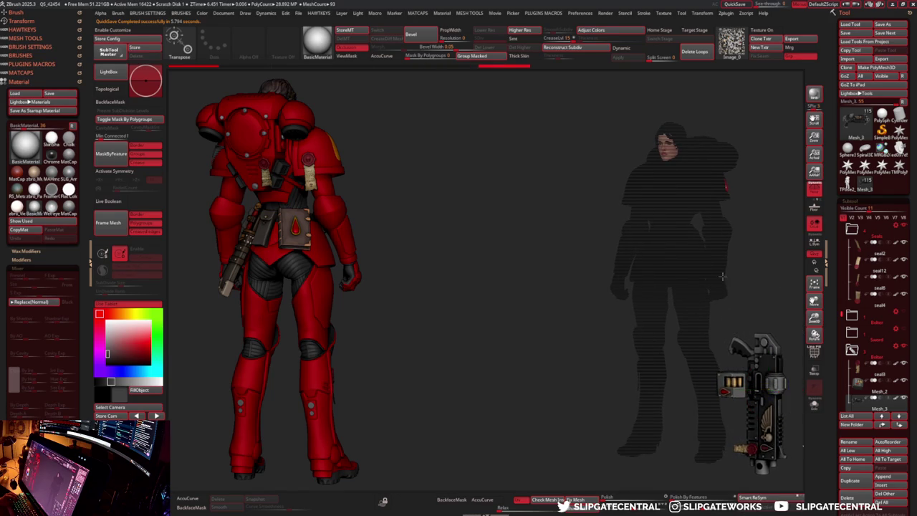
{"action": "left_click_drag", "start_coordinate": [716, 315], "coordinate": [715, 276]}
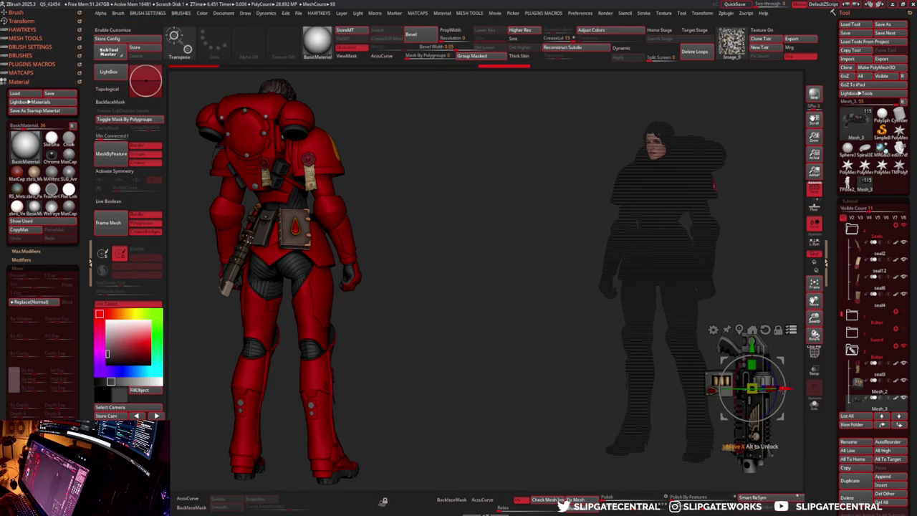
- Refine the gun's angle, raise it beside the leg, and exit Transpose mode
{"action": "left_click_drag", "start_coordinate": [750, 387], "coordinate": [760, 401]}
{"action": "left_click_drag", "start_coordinate": [716, 315], "coordinate": [717, 301]}
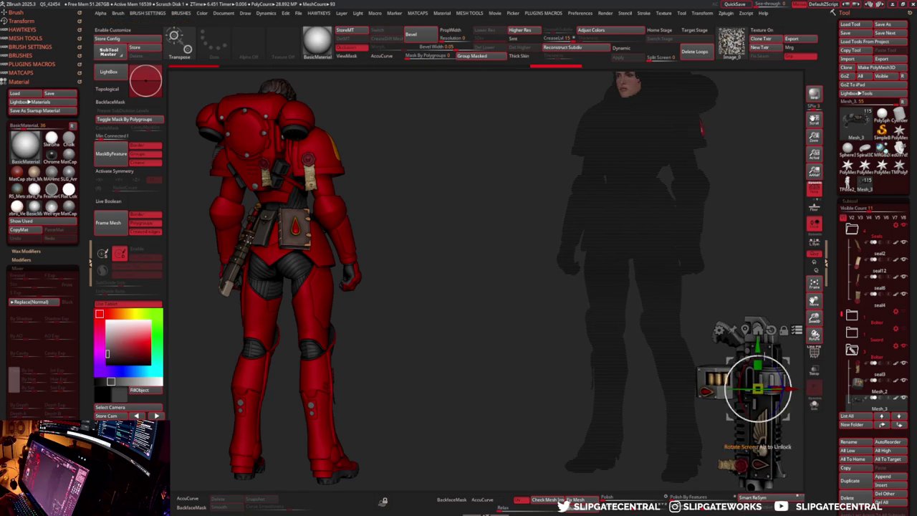
{"action": "left_click_drag", "start_coordinate": [758, 346], "coordinate": [757, 281]}
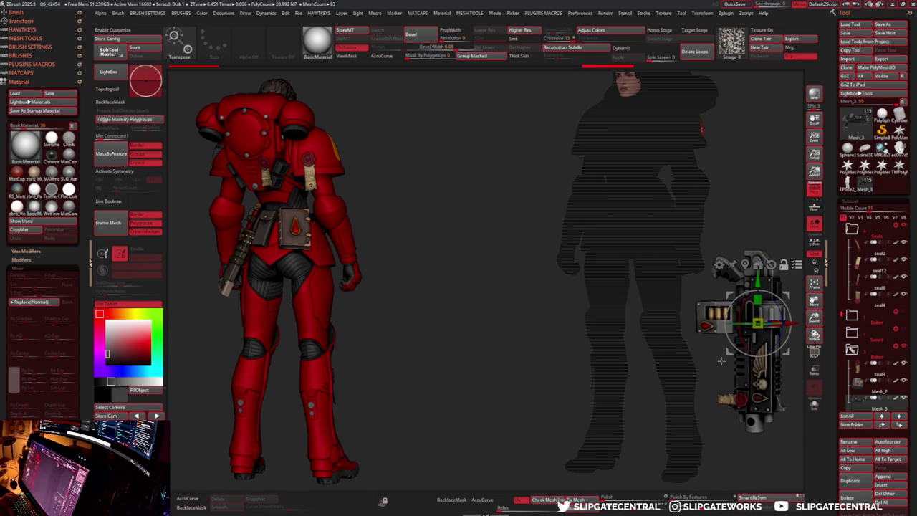
{"action": "mouse_move", "coordinate": [723, 215]}
{"action": "left_mouse_down"}
{"action": "mouse_move", "coordinate": [741, 200]}
{"action": "mouse_move", "coordinate": [738, 190]}
{"action": "left_mouse_up"}
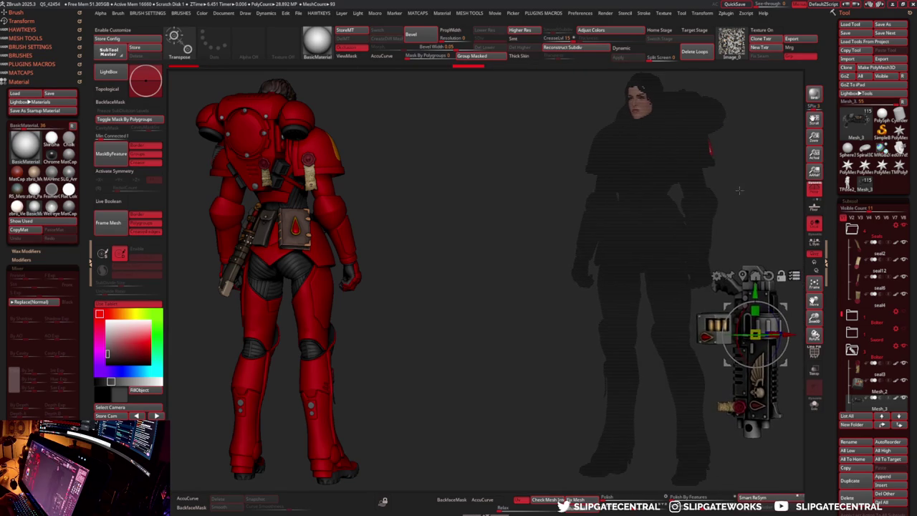
{"action": "key", "text": "q"}
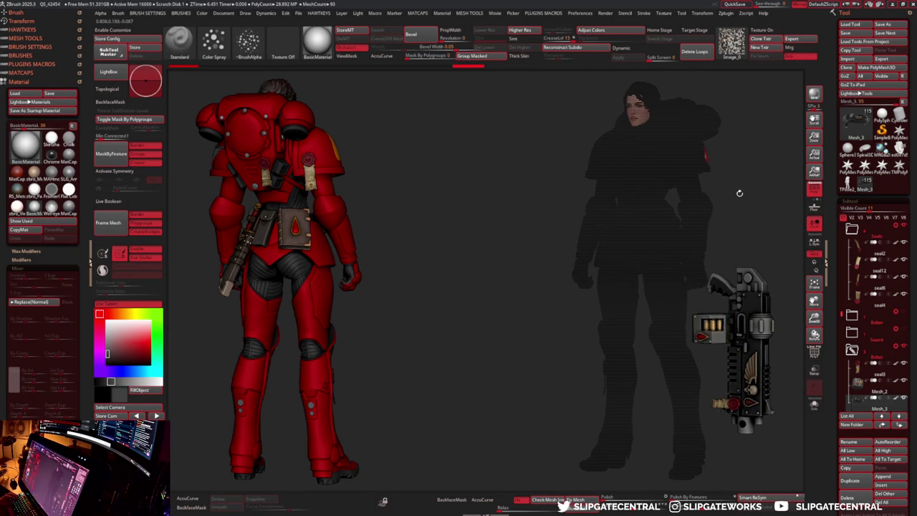
{"action": "mouse_move", "coordinate": [756, 201]}
{"action": "left_mouse_down"}
{"action": "mouse_move", "coordinate": [752, 194]}
{"action": "mouse_move", "coordinate": [765, 196]}
{"action": "left_mouse_up"}
- Stamp another copy of the figure in the centre of the canvas
{"action": "key", "text": "t"}
{"action": "left_click_drag", "start_coordinate": [515, 289], "coordinate": [492, 127]}
{"action": "key", "text": "t"}
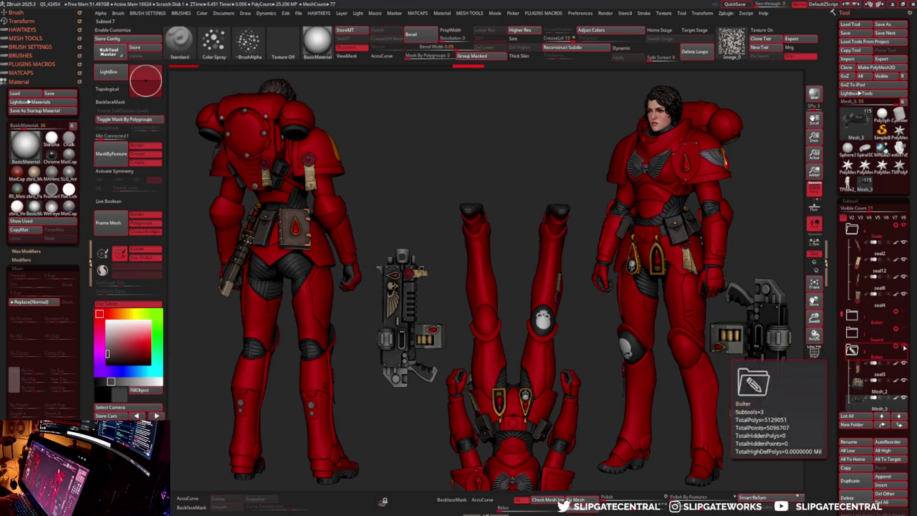
- Rotate the central copy upright facing front and set the background to lighter grey
{"action": "left_click", "coordinate": [889, 305]}
{"action": "left_click_drag", "start_coordinate": [539, 319], "coordinate": [534, 430]}
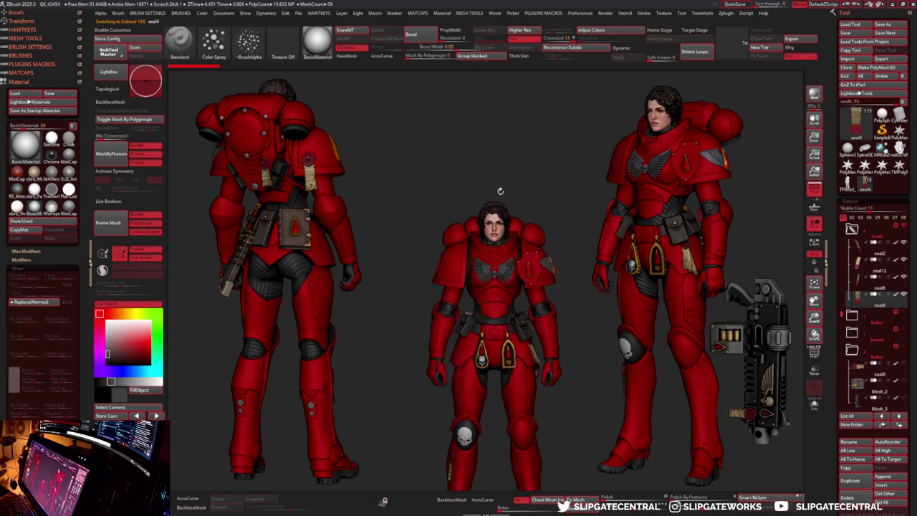
{"action": "mouse_move", "coordinate": [544, 243]}
{"action": "left_mouse_down"}
{"action": "mouse_move", "coordinate": [514, 245]}
{"action": "mouse_move", "coordinate": [513, 227]}
{"action": "mouse_move", "coordinate": [492, 207]}
{"action": "mouse_move", "coordinate": [506, 219]}
{"action": "mouse_move", "coordinate": [508, 208]}
{"action": "left_mouse_up"}
{"action": "left_click", "coordinate": [517, 247], "text": "alt"}
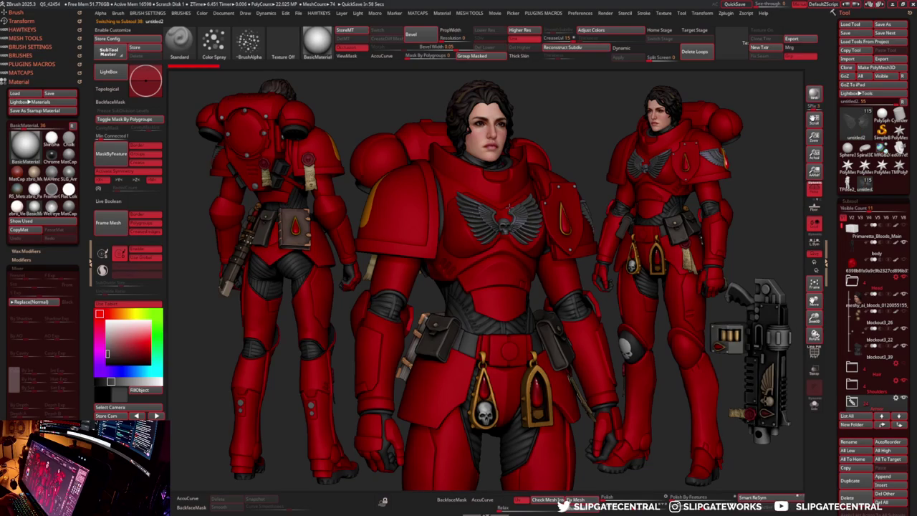
{"action": "left_click_drag", "start_coordinate": [508, 207], "coordinate": [509, 207]}
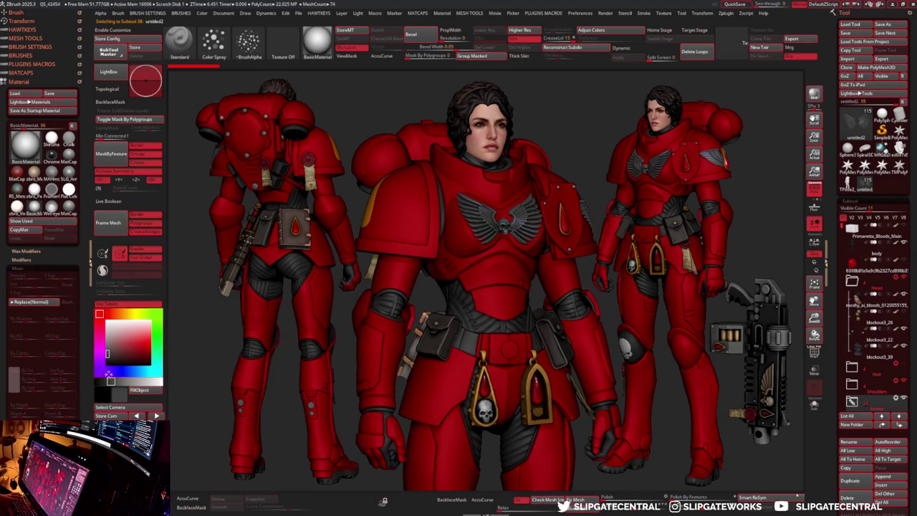
{"action": "left_click", "coordinate": [111, 381]}
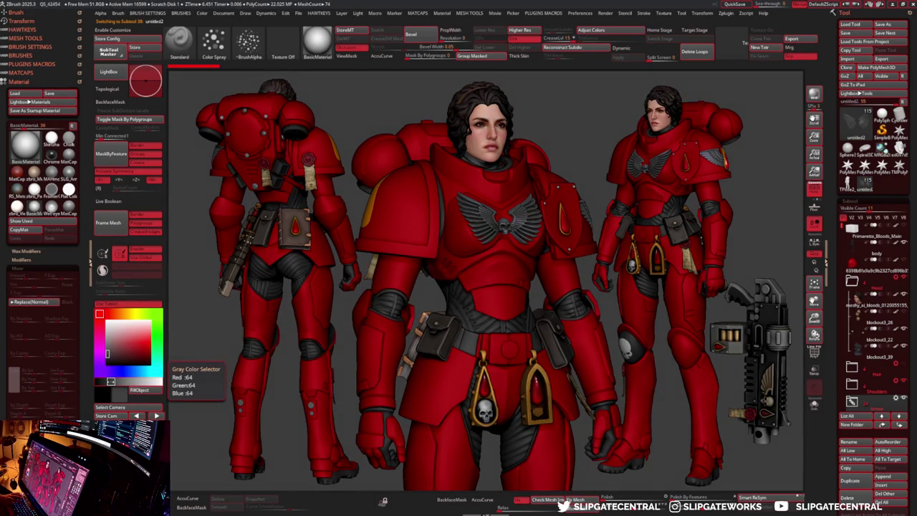